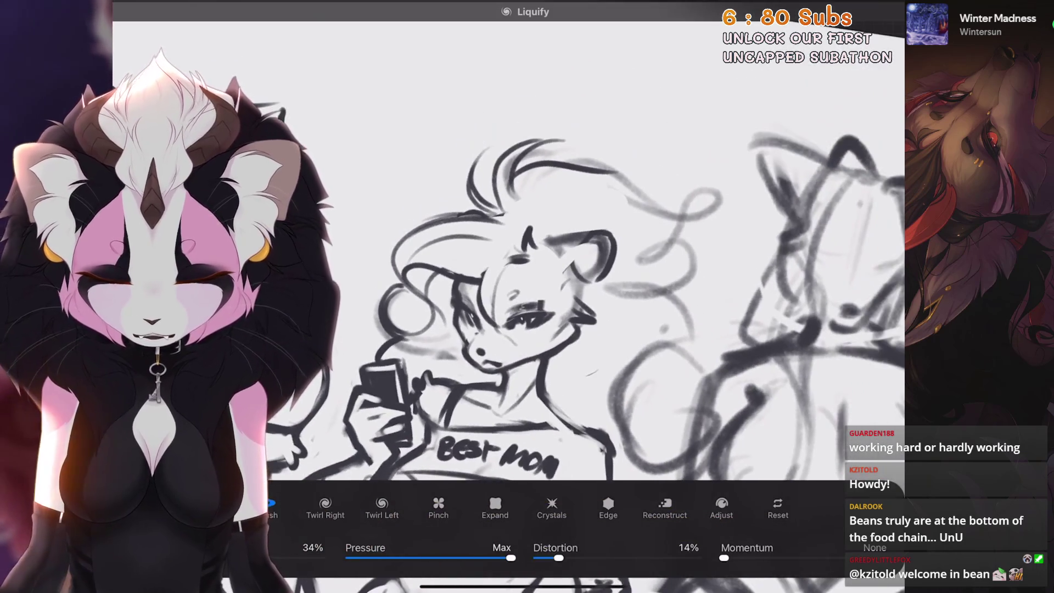
# Undo and redo the last Liquify push on Best Mom's head, then apply the liquify edit
pyautogui.hotkey('ctrl', 'z')
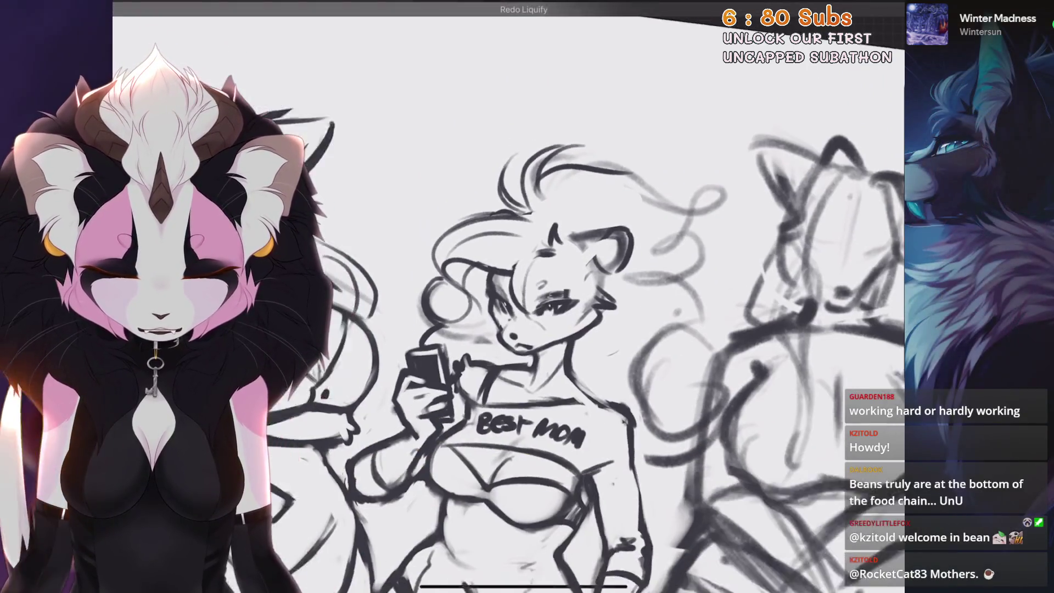
pyautogui.hotkey('ctrl', 'shift', 'z')
pyautogui.scroll(5, 613, 303)
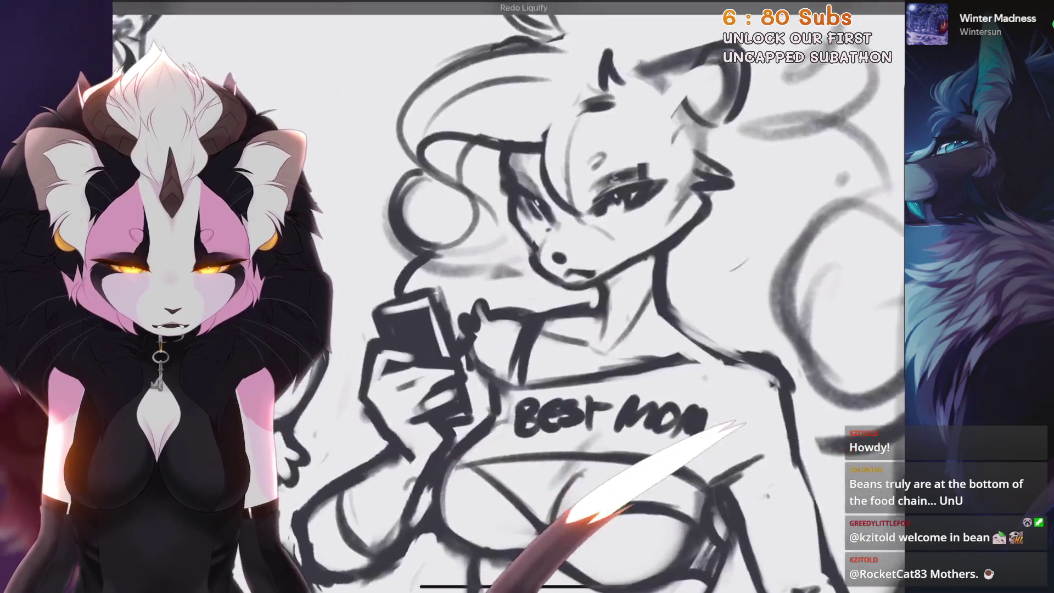
pyautogui.scroll(2, 613, 303)
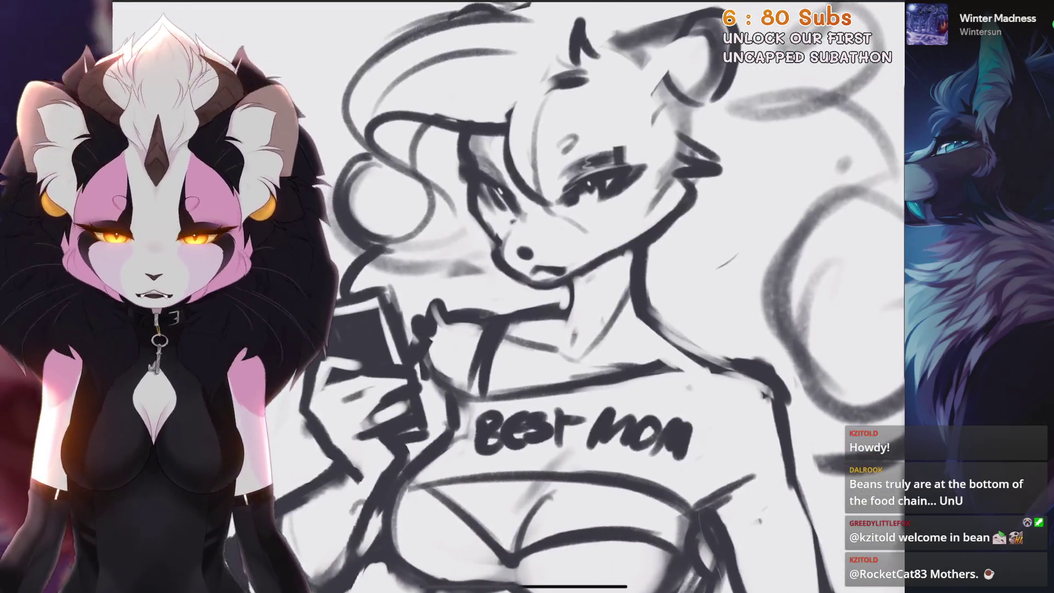
pyautogui.scroll(-3, 508, 296)
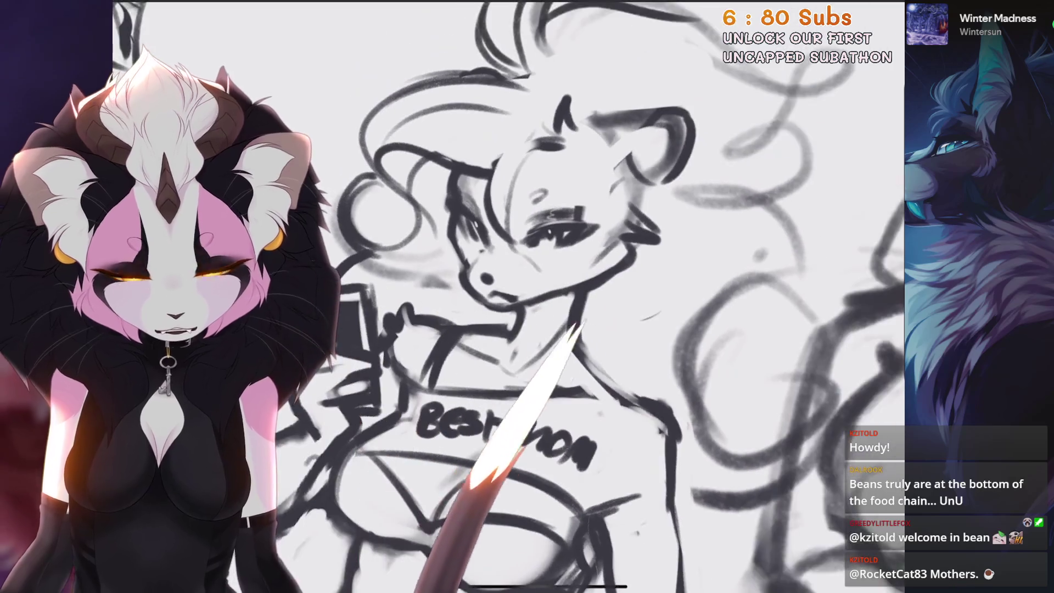
pyautogui.scroll(-2, 508, 296)
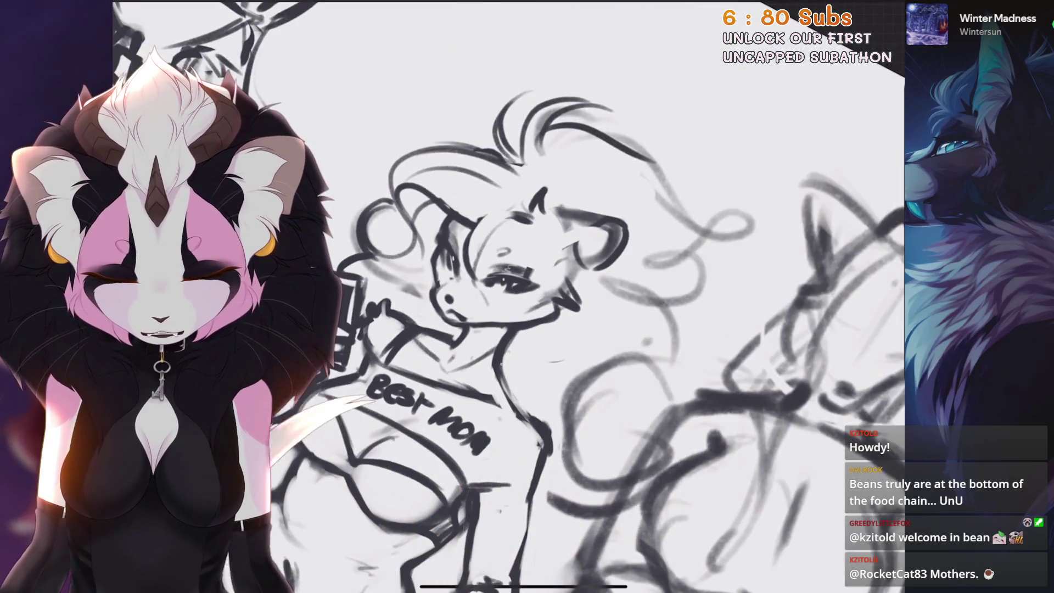
pyautogui.scroll(-5, 587, 296)
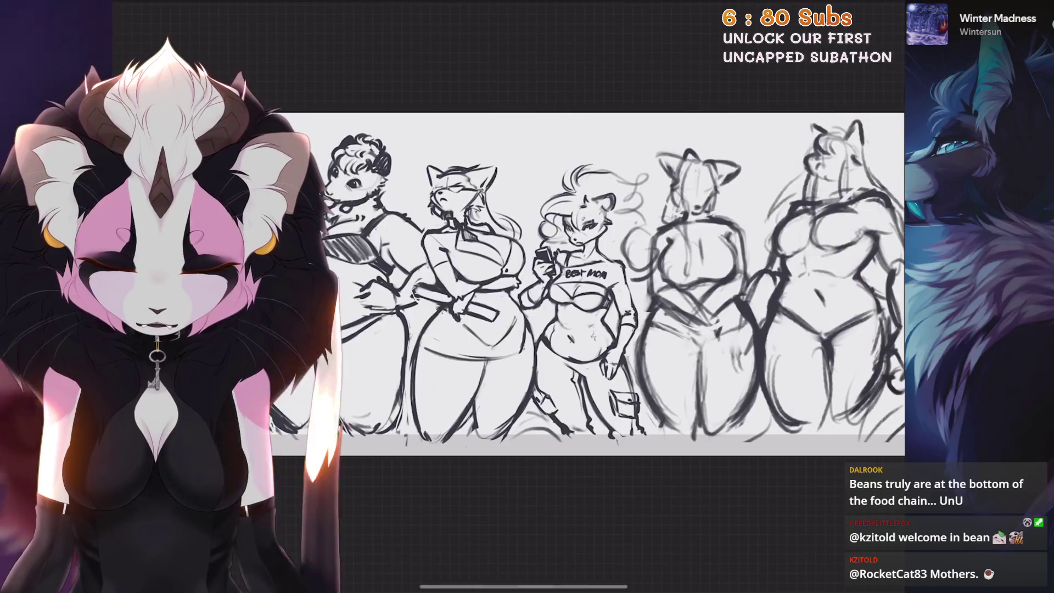
# Redraw the neck and collar lines on Best Mom, undoing stray strokes
pyautogui.scroll(5, 549, 297)
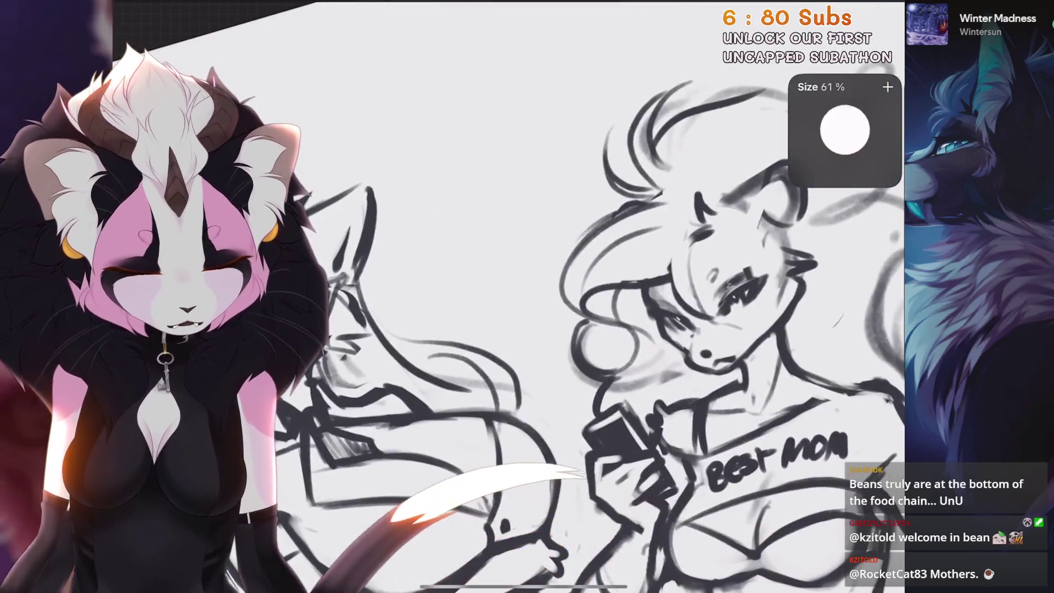
pyautogui.scroll(2, 549, 297)
pyautogui.scroll(2, 587, 296)
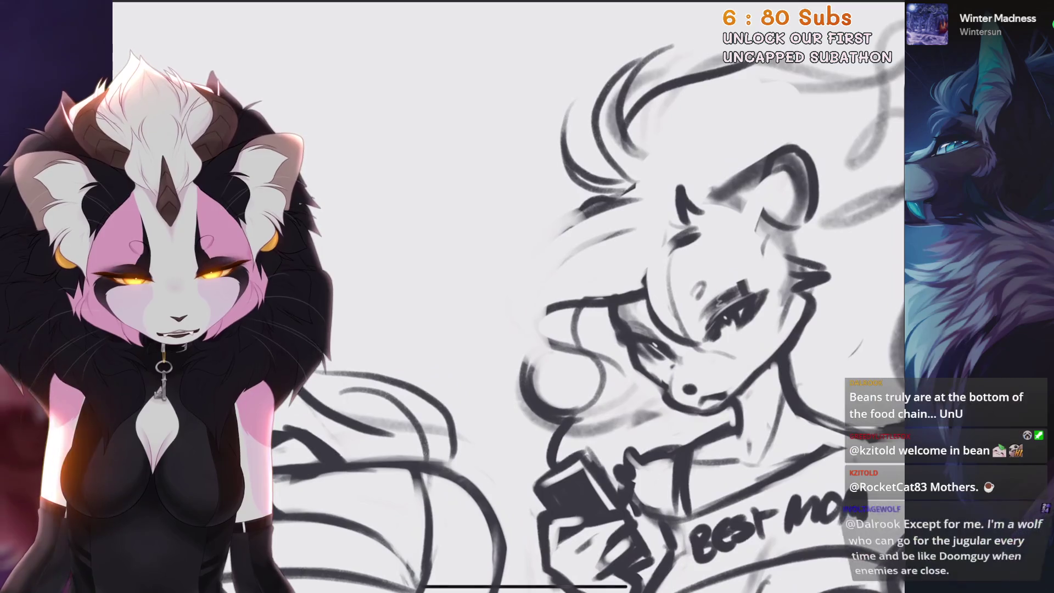
pyautogui.scroll(1, 587, 296)
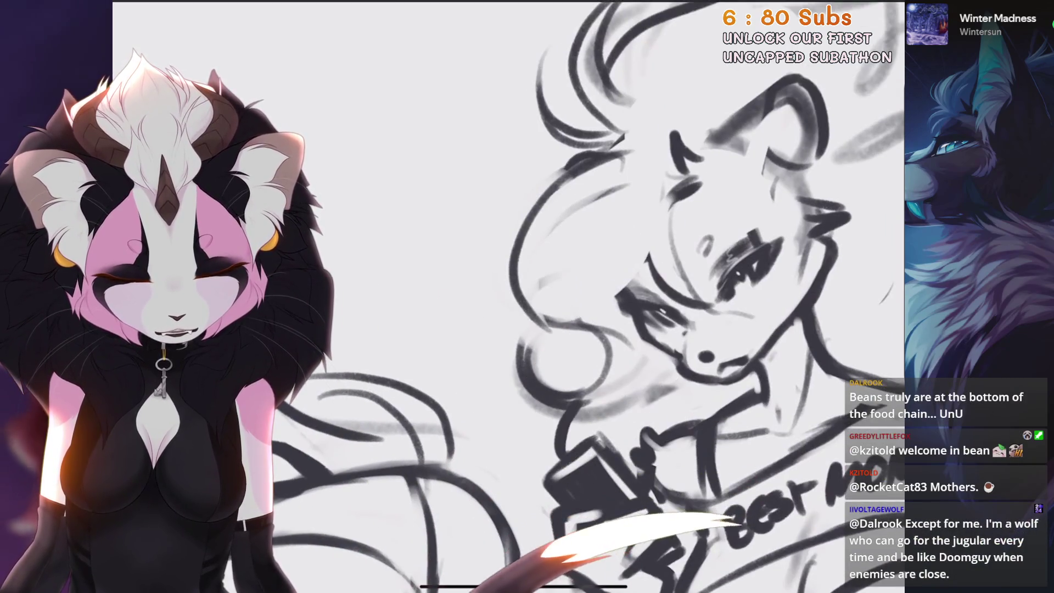
pyautogui.scroll(-2, 587, 296)
pyautogui.hotkey('ctrl', 'z')
pyautogui.moveTo(653, 214); pyautogui.dragTo(530, 307)
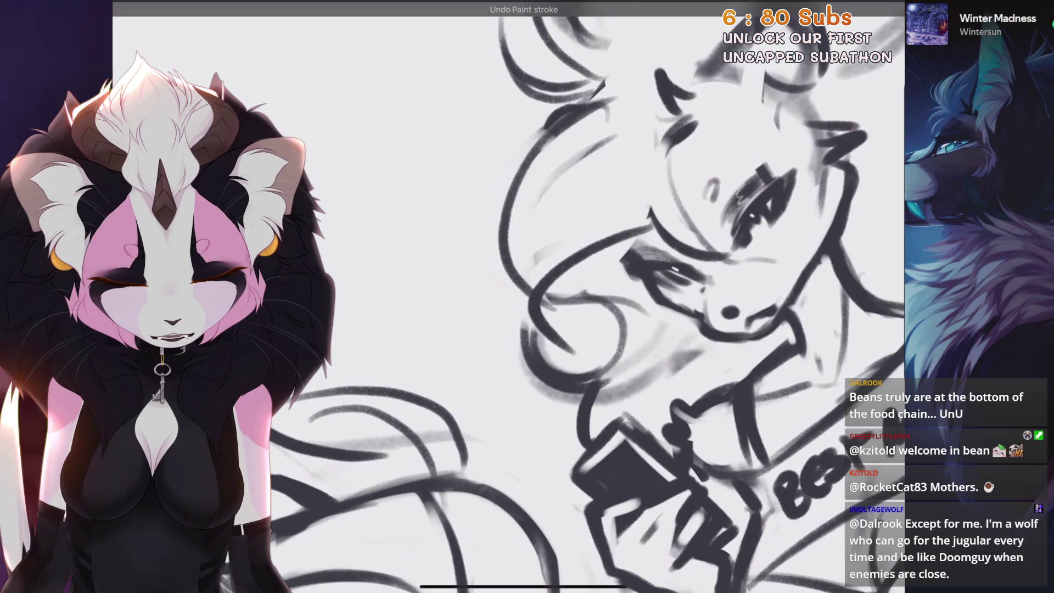
pyautogui.moveTo(637, 318); pyautogui.dragTo(548, 332)
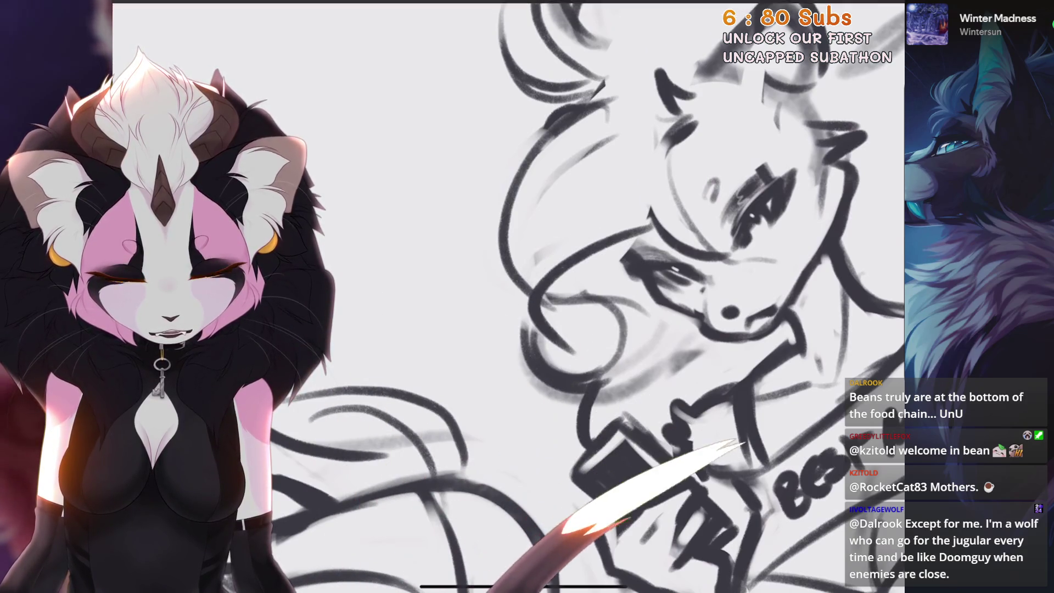
pyautogui.hotkey('ctrl', 'z')
pyautogui.moveTo(592, 280); pyautogui.dragTo(546, 313)
pyautogui.scroll(-3, 507, 296)
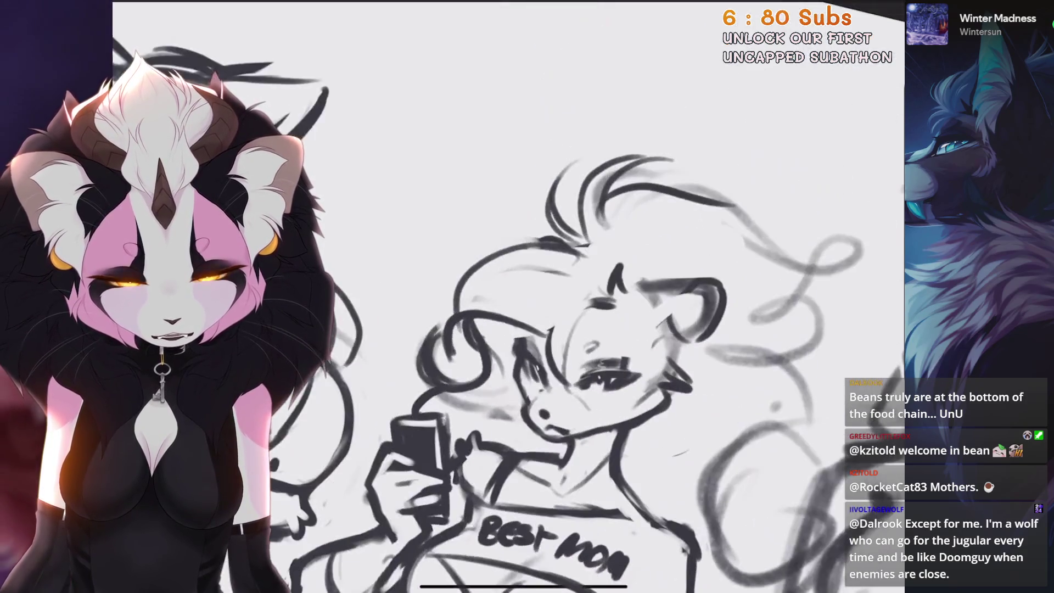
pyautogui.hotkey('ctrl', 'z')
# Try a long curved hair stroke over the head, then remove it
pyautogui.scroll(3, 603, 296)
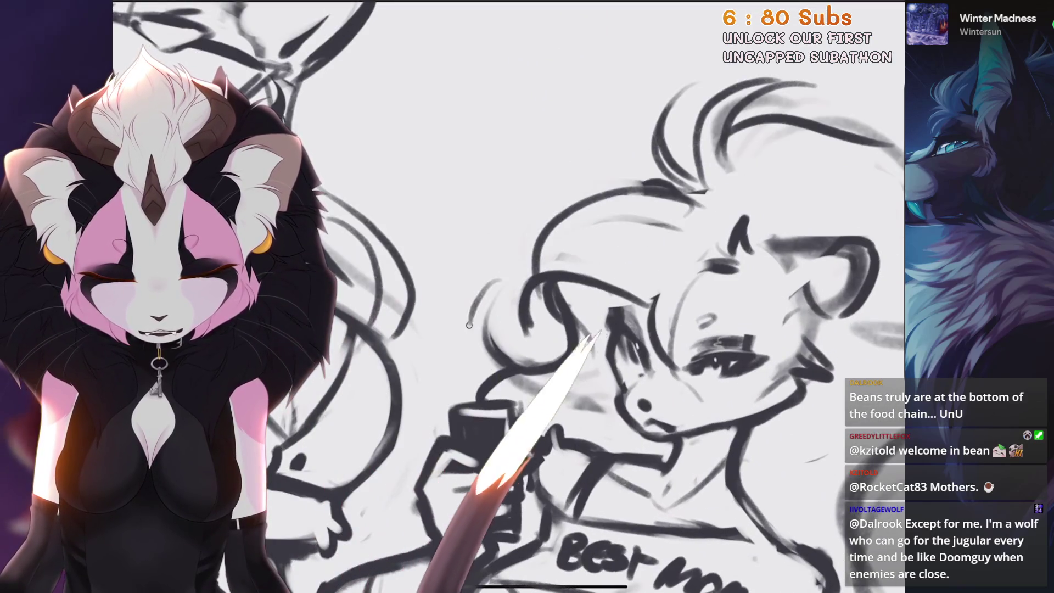
pyautogui.scroll(2, 507, 296)
pyautogui.hotkey('ctrl', 'z')
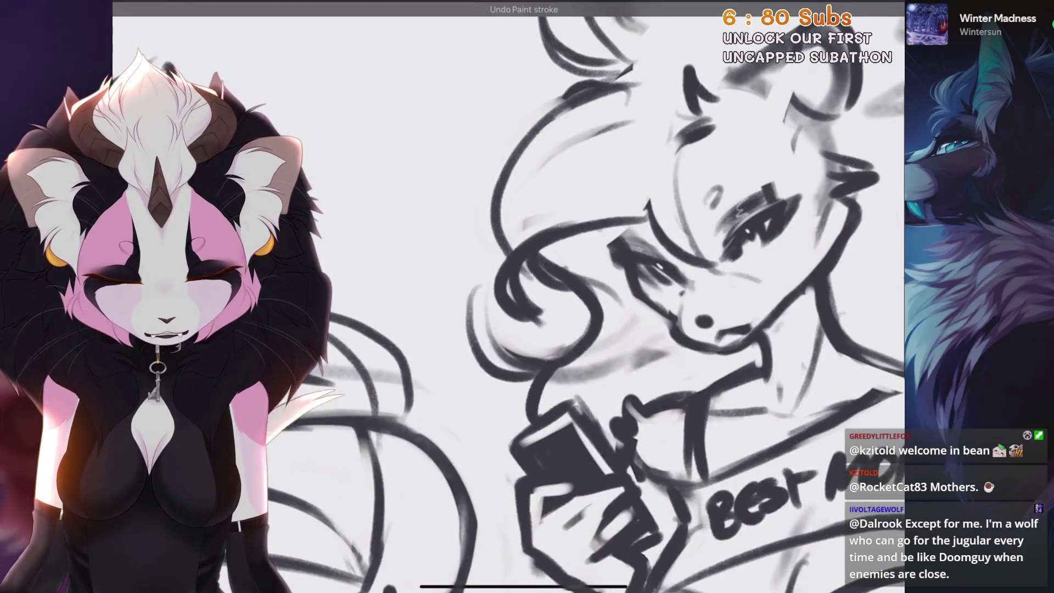
pyautogui.scroll(-3, 508, 296)
pyautogui.scroll(4, 603, 296)
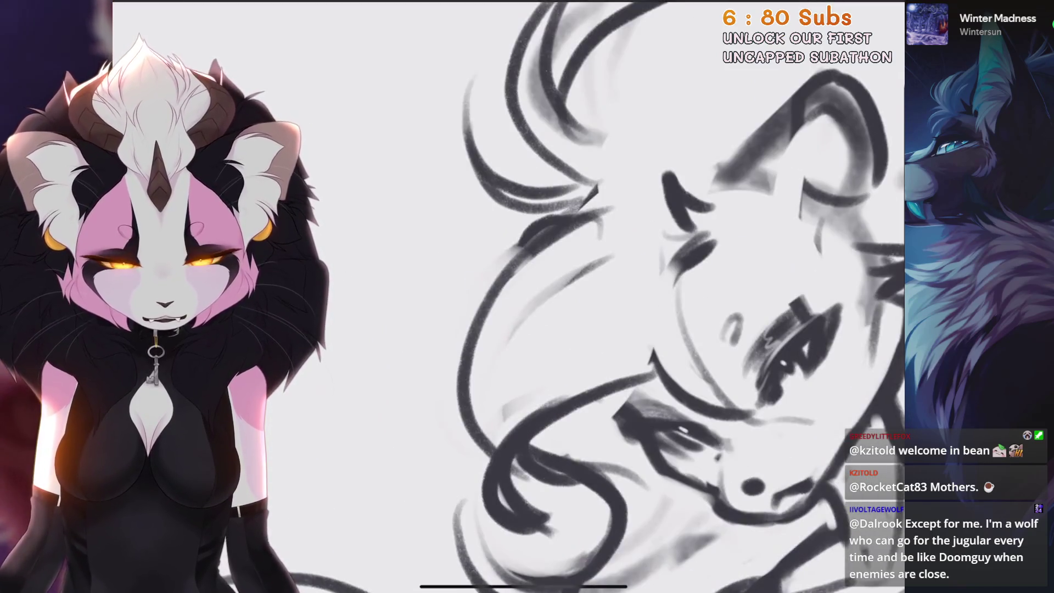
pyautogui.scroll(-3, 507, 296)
pyautogui.scroll(3, 603, 296)
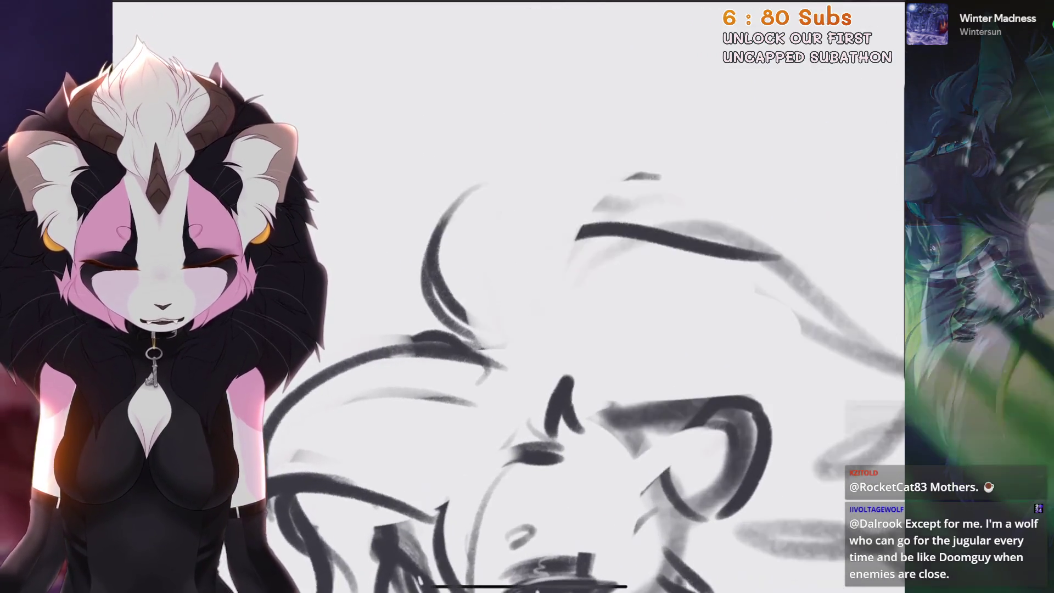
pyautogui.scroll(1, 508, 296)
pyautogui.moveTo(680, 144); pyautogui.dragTo(513, 307)
pyautogui.hotkey('ctrl', 'z')
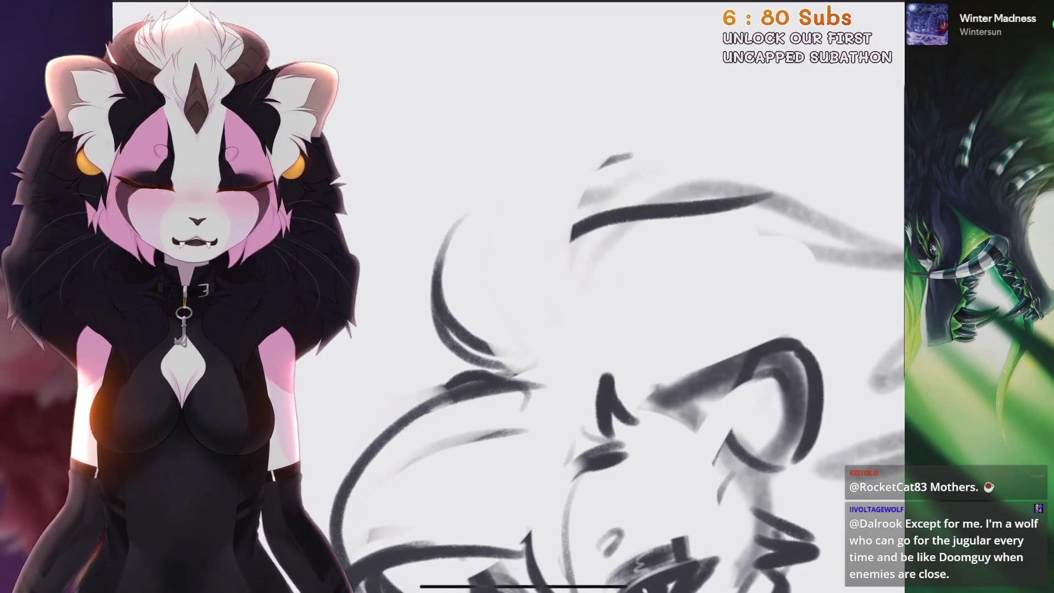
# Redraw long curved hair strokes over the head and add arcs on its left side
pyautogui.hscroll(2, 603, 330)
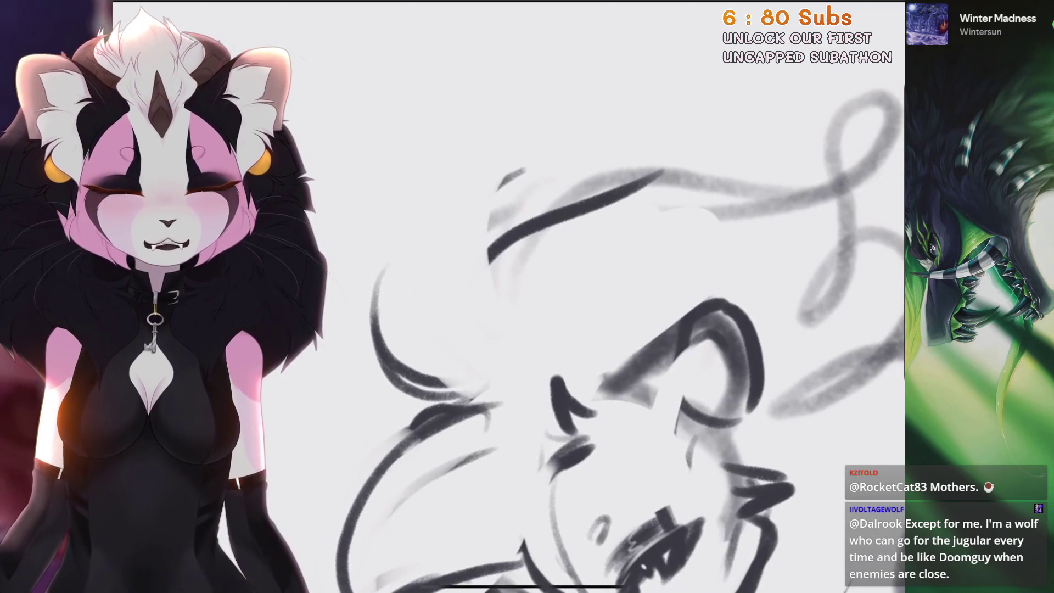
pyautogui.hotkey('ctrl', 'z')
pyautogui.moveTo(691, 151)
pyautogui.mouseDown()
pyautogui.moveTo(477, 379)
pyautogui.moveTo(516, 365)
pyautogui.mouseUp()
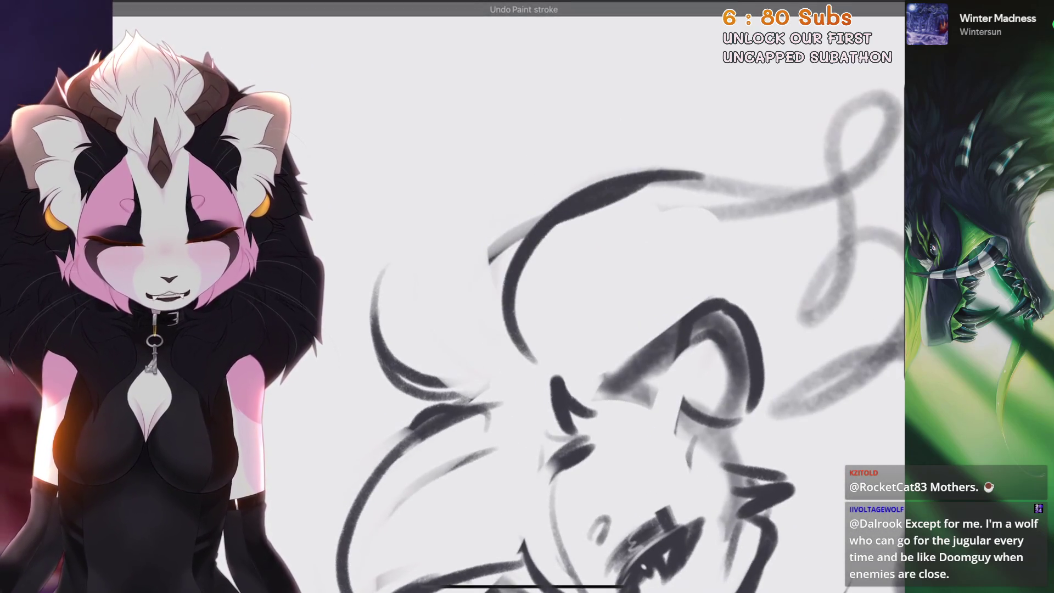
pyautogui.moveTo(571, 193)
pyautogui.mouseDown()
pyautogui.moveTo(511, 370)
pyautogui.moveTo(483, 367)
pyautogui.mouseUp()
pyautogui.scroll(2, 603, 329)
pyautogui.scroll(2, 603, 357)
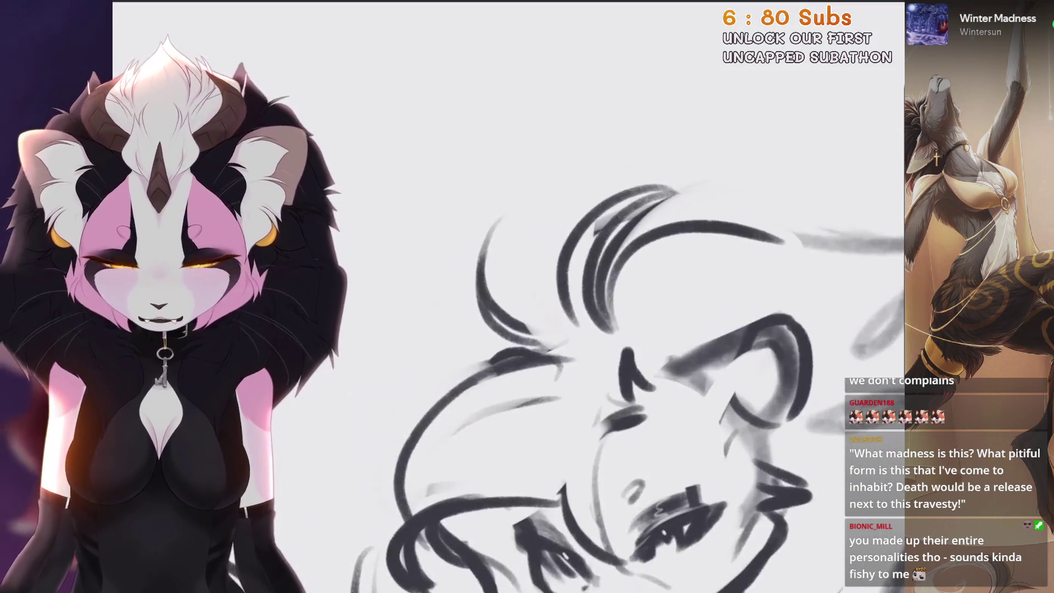
# Remove the last face stroke and add curved, looping hair strokes beside the face
pyautogui.hotkey('ctrl', 'z')
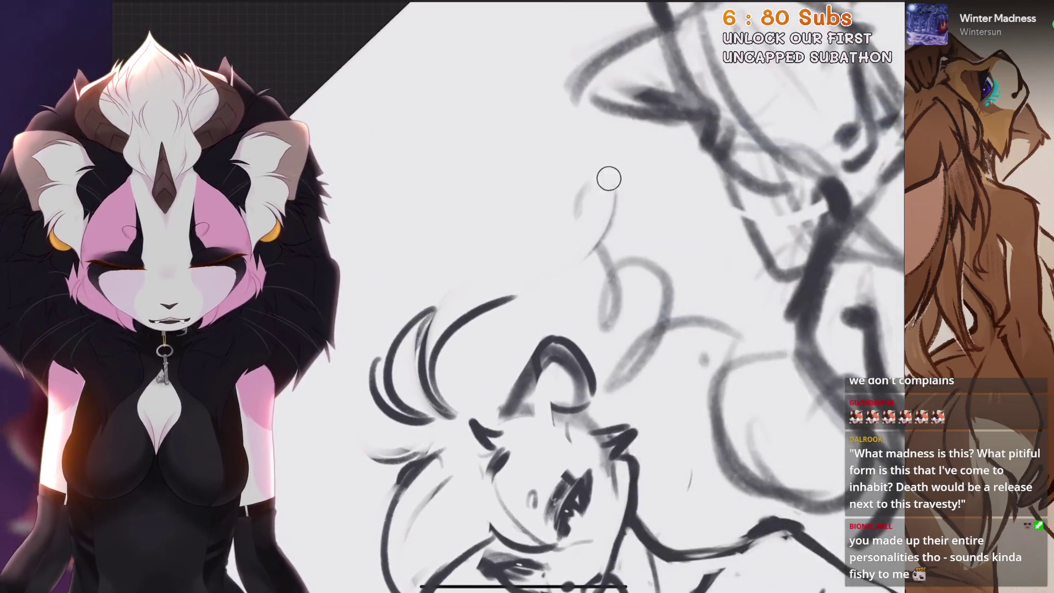
pyautogui.moveTo(573, 307); pyautogui.dragTo(686, 267)
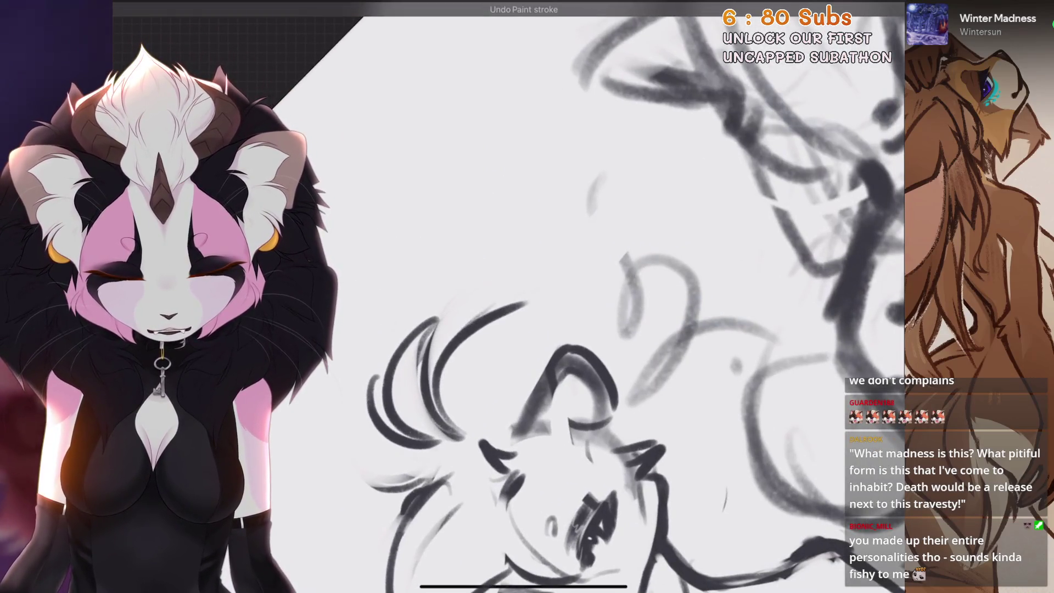
pyautogui.moveTo(603, 318)
pyautogui.mouseDown()
pyautogui.moveTo(647, 332)
pyautogui.moveTo(670, 299)
pyautogui.moveTo(617, 258)
pyautogui.mouseUp()
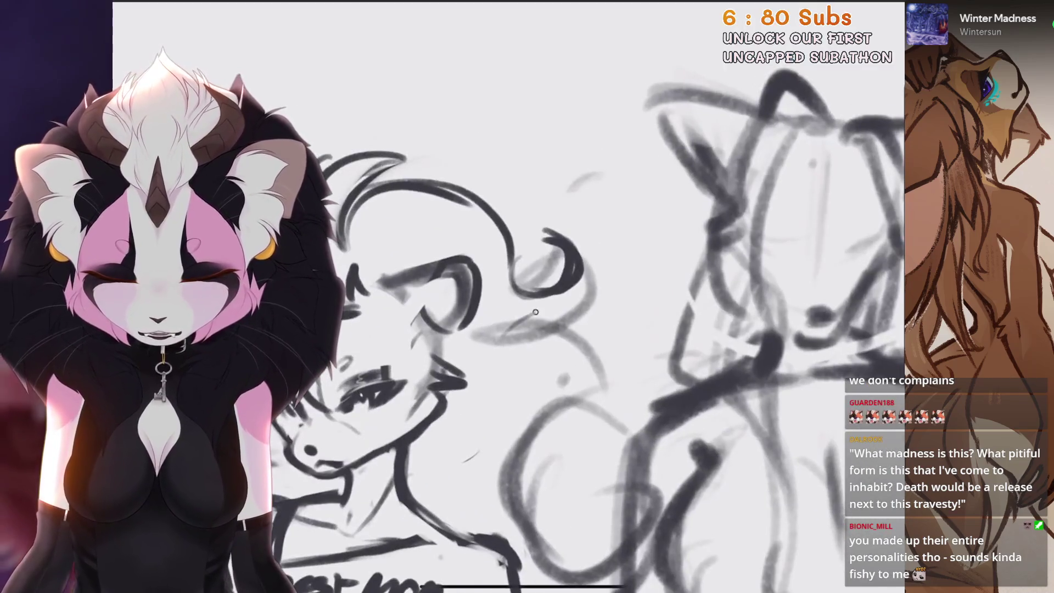
pyautogui.moveTo(494, 337); pyautogui.dragTo(591, 368)
pyautogui.scroll(2, 510, 297)
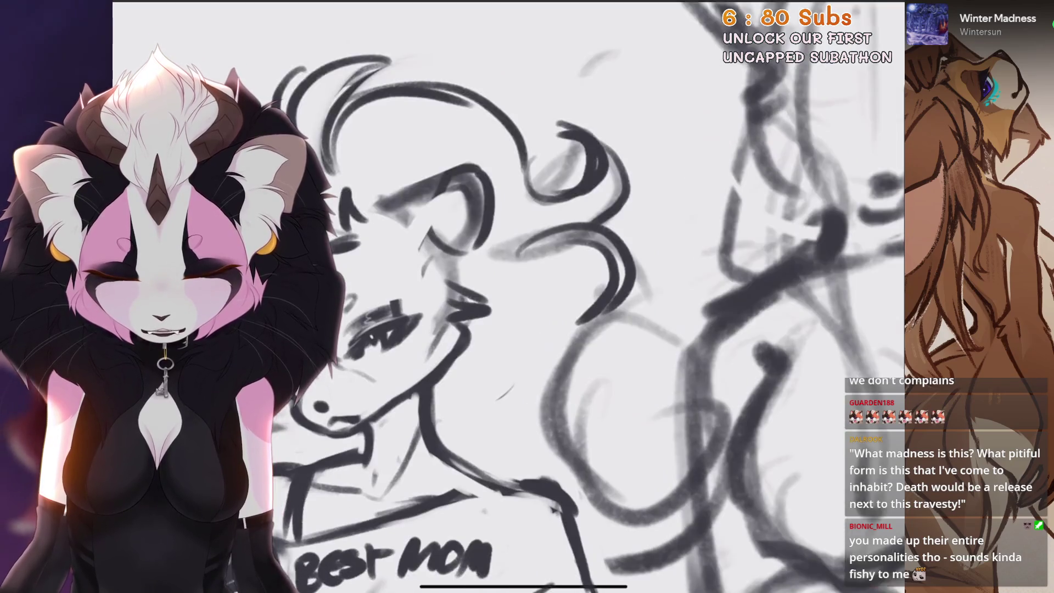
pyautogui.moveTo(655, 290)
pyautogui.mouseDown()
pyautogui.moveTo(620, 384)
pyautogui.moveTo(659, 423)
pyautogui.mouseUp()
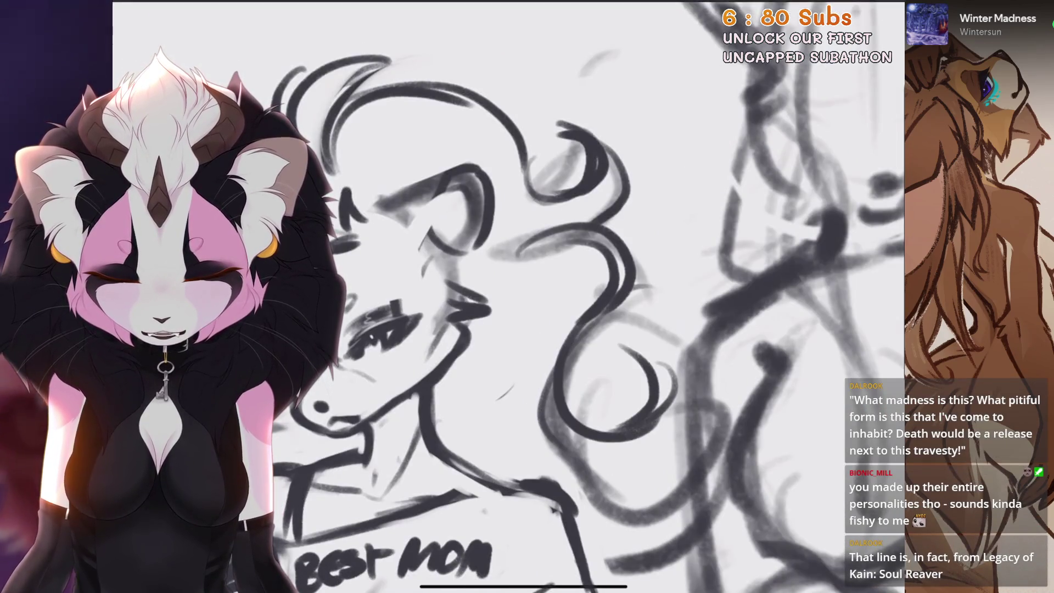
# Try curved lines on the torso and beside the chest, discarding the ones that don't fit
pyautogui.scroll(-1, 510, 296)
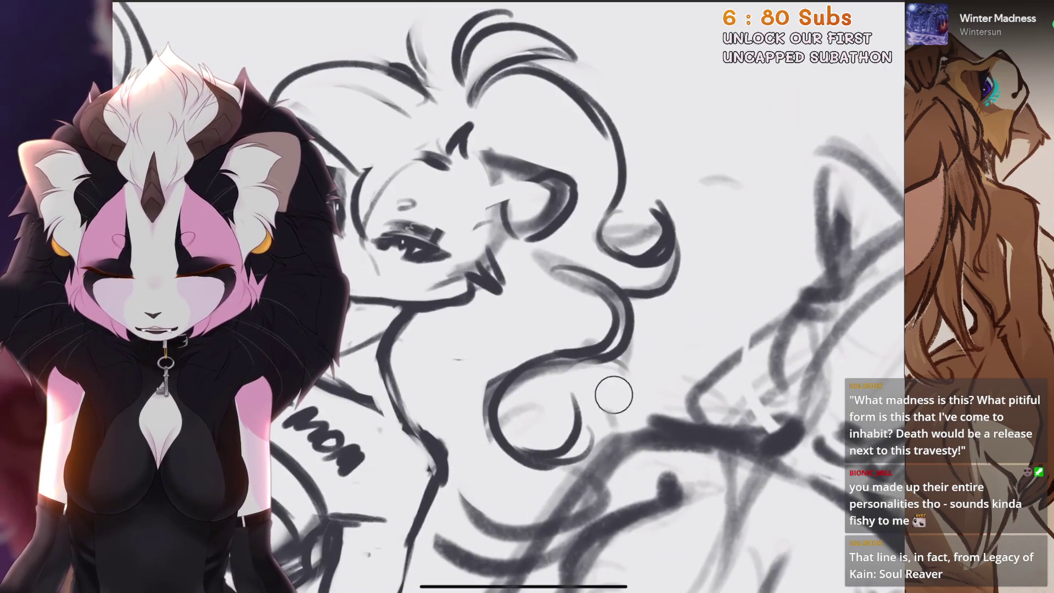
pyautogui.scroll(-2, 510, 296)
pyautogui.scroll(5, 510, 296)
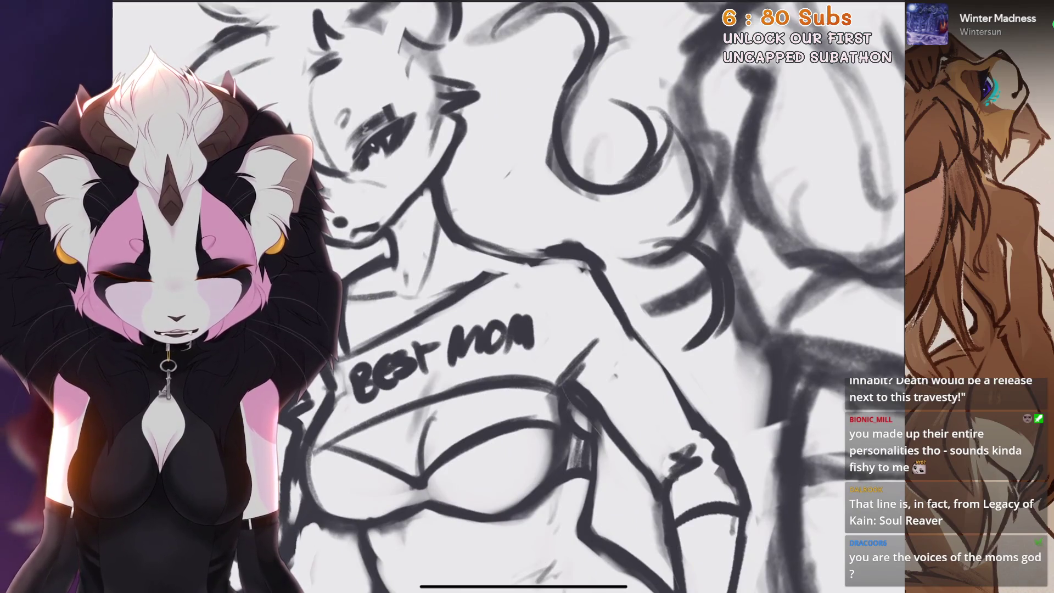
pyautogui.scroll(-1, 510, 296)
pyautogui.moveTo(631, 428); pyautogui.dragTo(609, 502)
pyautogui.hotkey('ctrl', 'z')
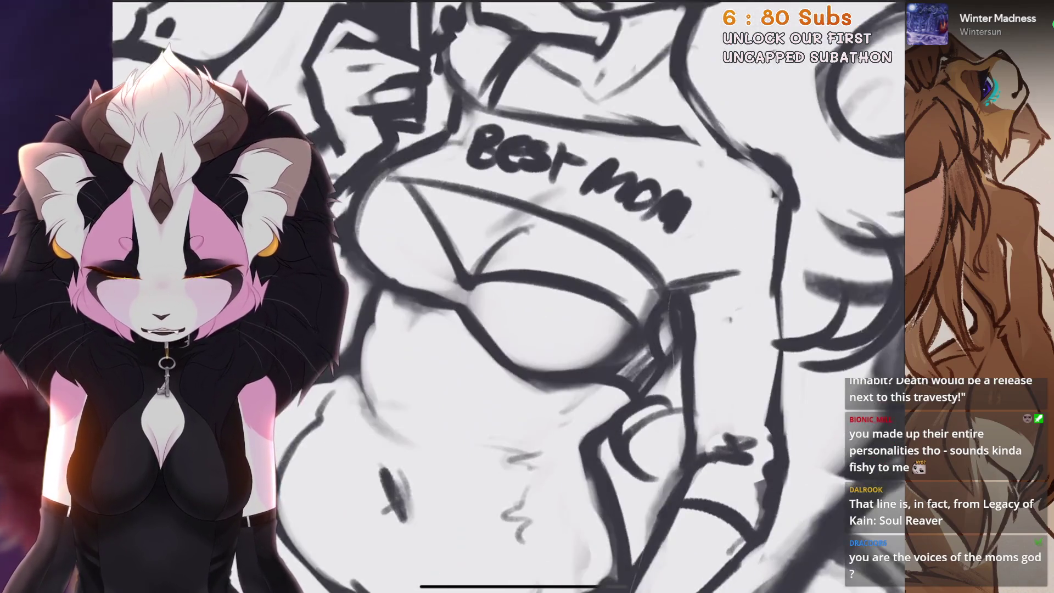
pyautogui.scroll(-3, 511, 296)
pyautogui.scroll(-1, 510, 296)
pyautogui.moveTo(639, 377); pyautogui.dragTo(591, 424)
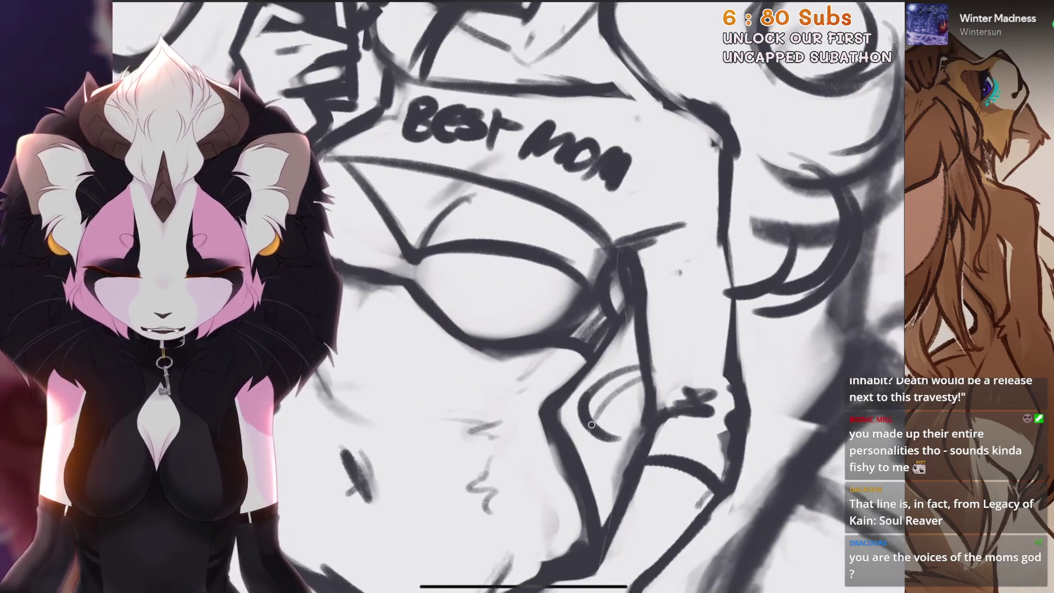
pyautogui.scroll(-5, 510, 296)
pyautogui.scroll(5, 510, 297)
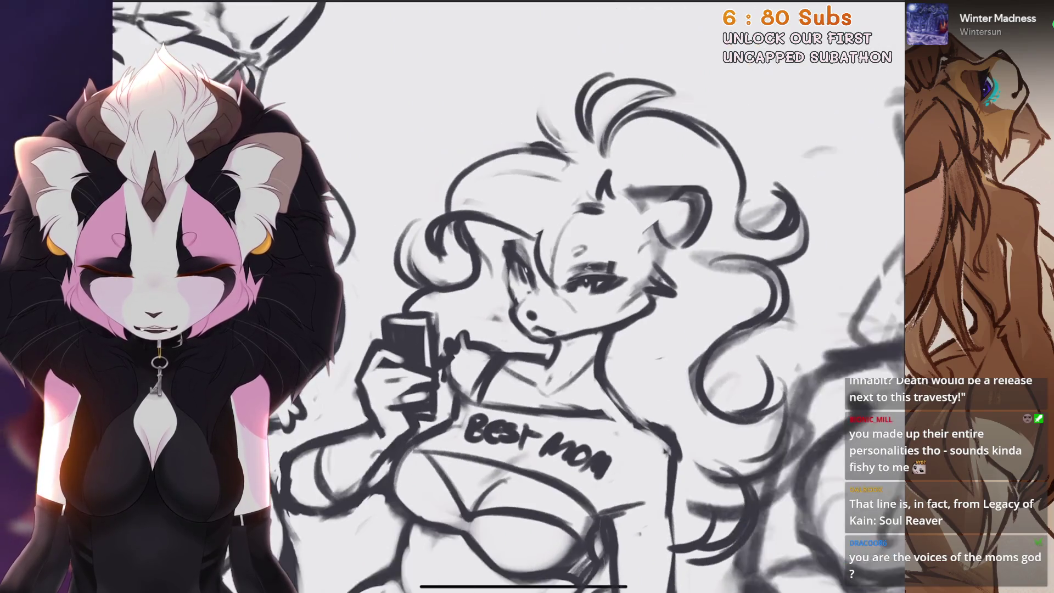
pyautogui.hotkey('ctrl', 'z')
pyautogui.scroll(3, 510, 296)
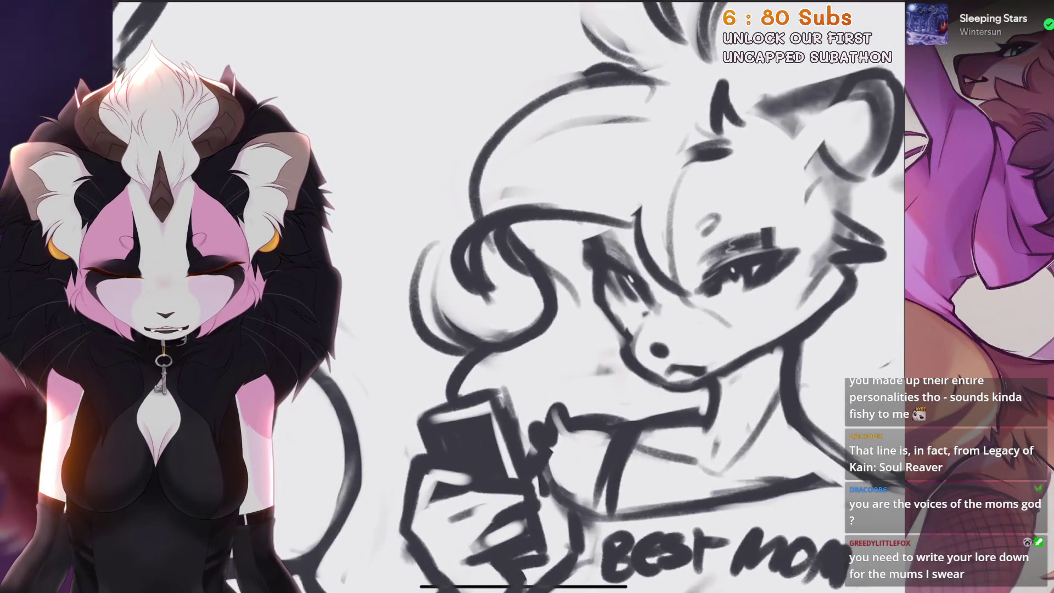
# Remove three old head and ear strokes, then redraw the ear with a thicker outline
pyautogui.hotkey('ctrl', 'z')
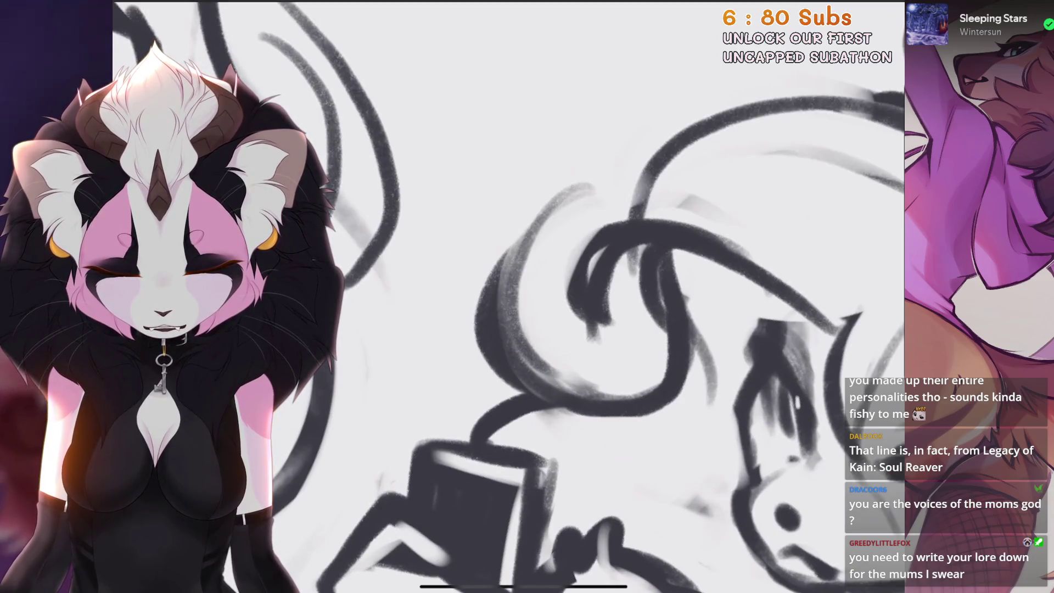
pyautogui.hotkey('ctrl', 'z')
pyautogui.hotkey('ctrl', 'z')
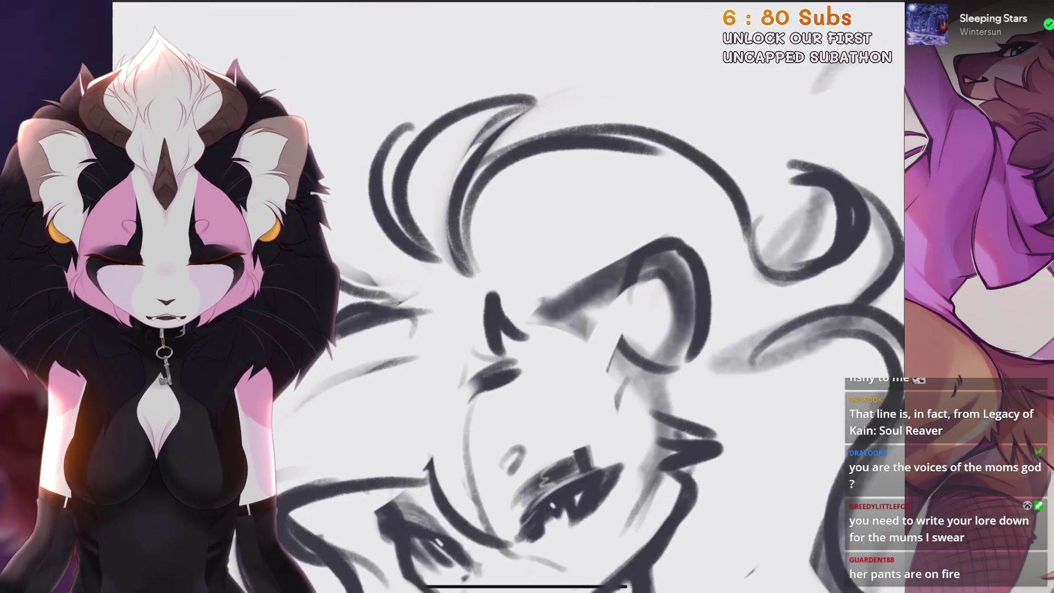
pyautogui.hotkey('ctrl', 'z')
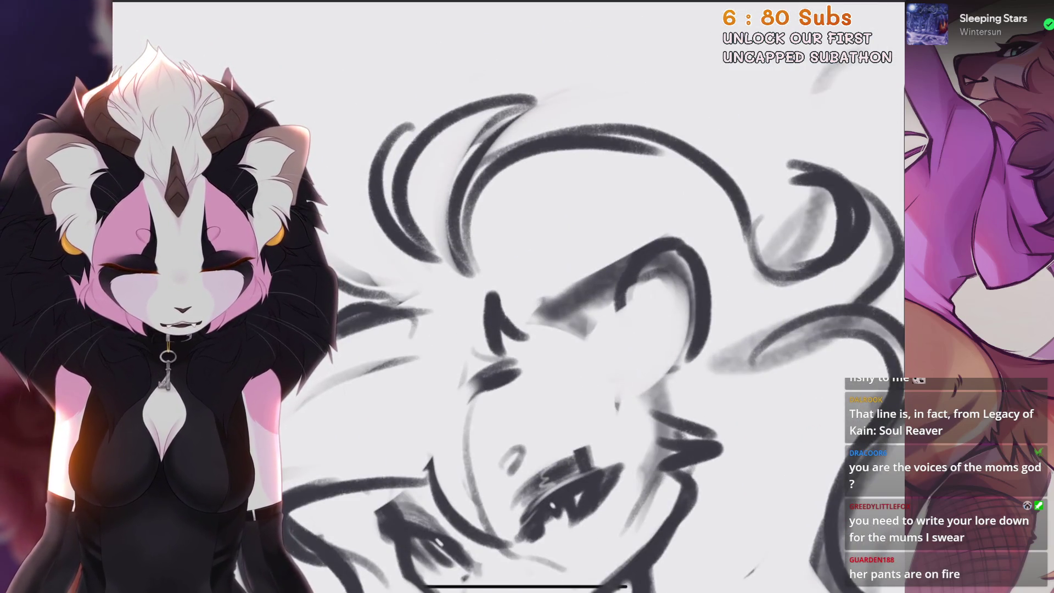
pyautogui.moveTo(587, 291); pyautogui.dragTo(543, 338)
pyautogui.moveTo(628, 293)
pyautogui.mouseDown()
pyautogui.moveTo(713, 274)
pyautogui.moveTo(686, 351)
pyautogui.mouseUp()
pyautogui.moveTo(699, 376); pyautogui.dragTo(747, 332)
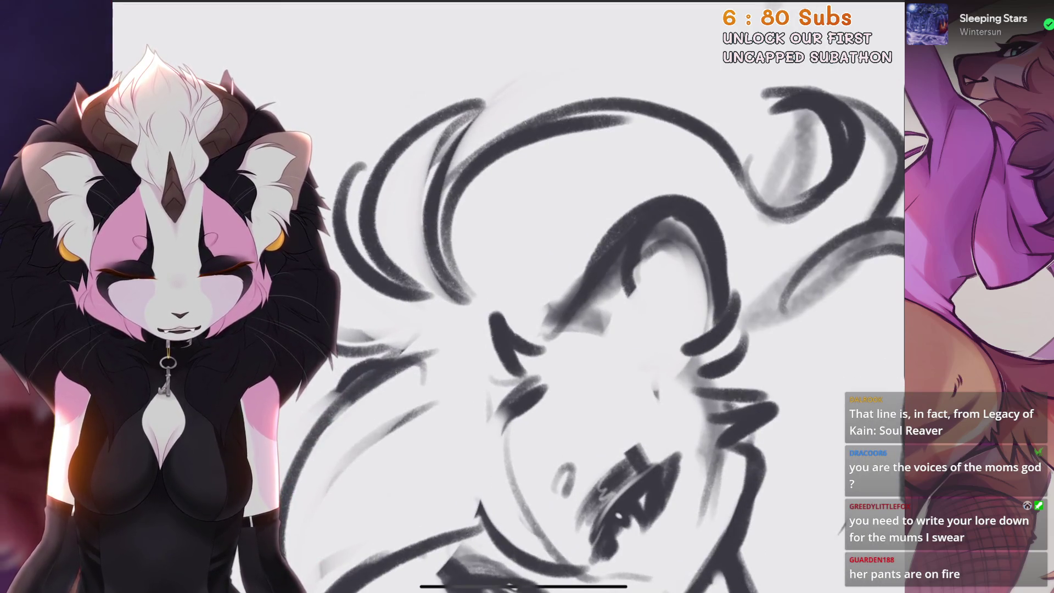
pyautogui.moveTo(653, 225)
pyautogui.mouseDown()
pyautogui.moveTo(643, 283)
pyautogui.moveTo(598, 343)
pyautogui.mouseUp()
pyautogui.moveTo(614, 239); pyautogui.dragTo(555, 335)
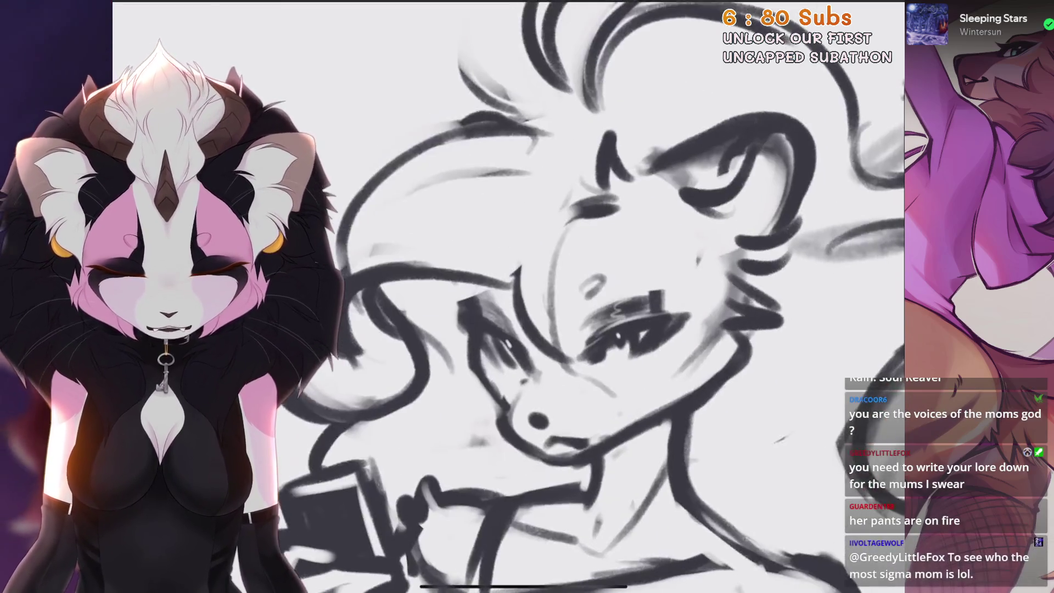
pyautogui.scroll(-2, 509, 296)
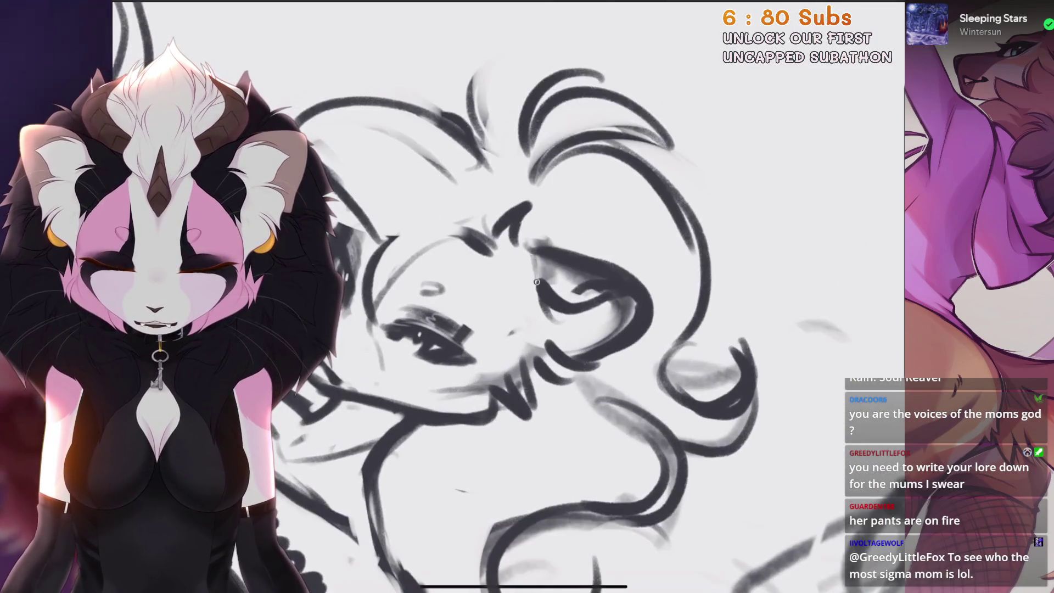
# Lasso the ear and rotate it to a new angle
pyautogui.moveTo(602, 233)
pyautogui.mouseDown()
pyautogui.moveTo(540, 250)
pyautogui.moveTo(630, 235)
pyautogui.mouseUp()
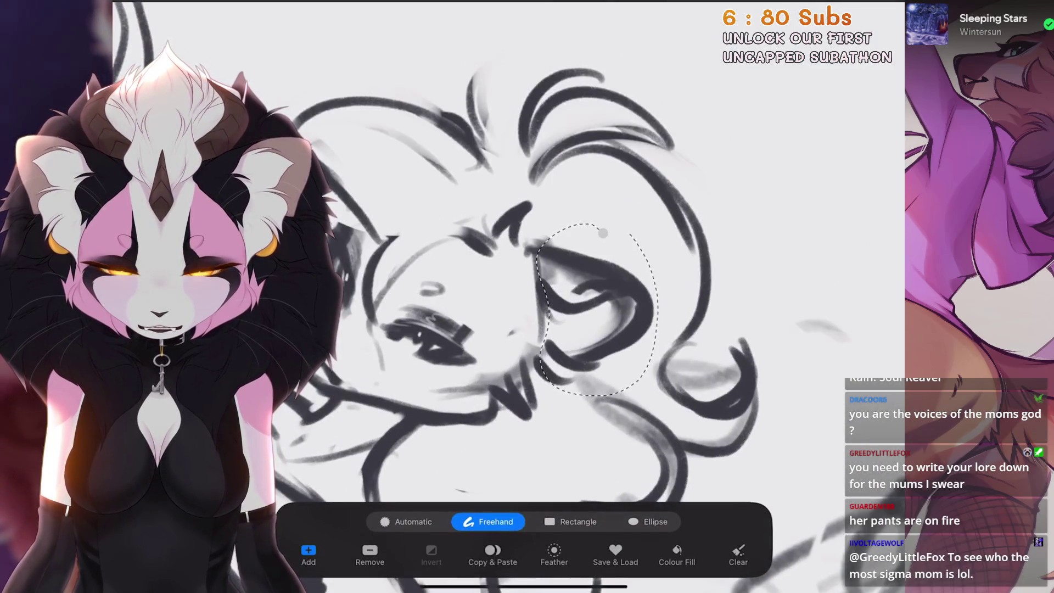
pyautogui.click(602, 232)
pyautogui.moveTo(595, 186); pyautogui.dragTo(587, 195)
pyautogui.scroll(2, 527, 297)
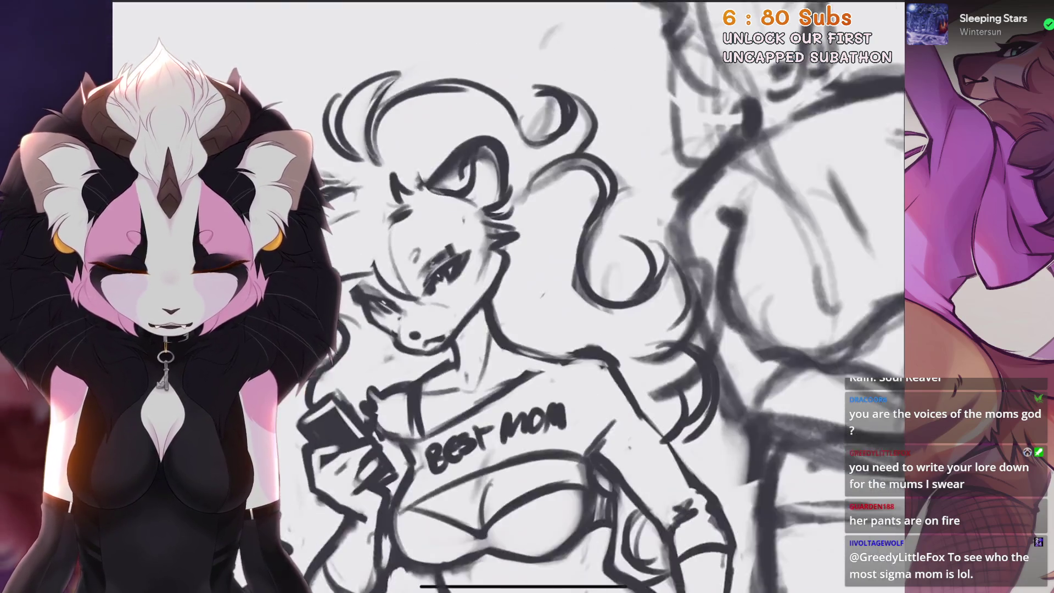
pyautogui.scroll(5, 549, 296)
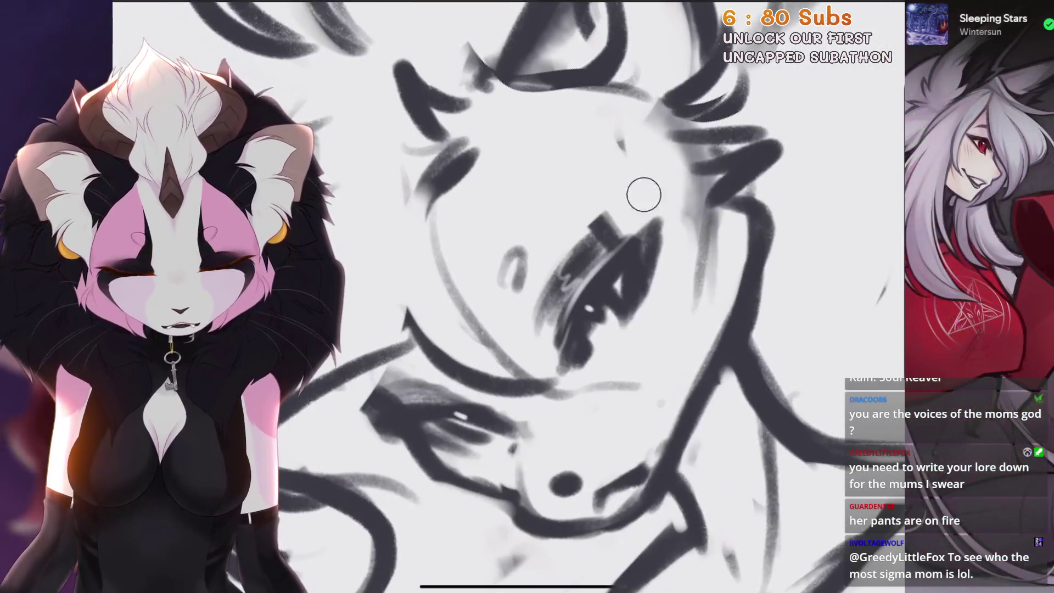
# Deepen the shading around the eye, eyelid and along the cheek
pyautogui.moveTo(640, 188); pyautogui.dragTo(571, 258)
pyautogui.moveTo(631, 219); pyautogui.dragTo(535, 294)
pyautogui.scroll(3, 549, 296)
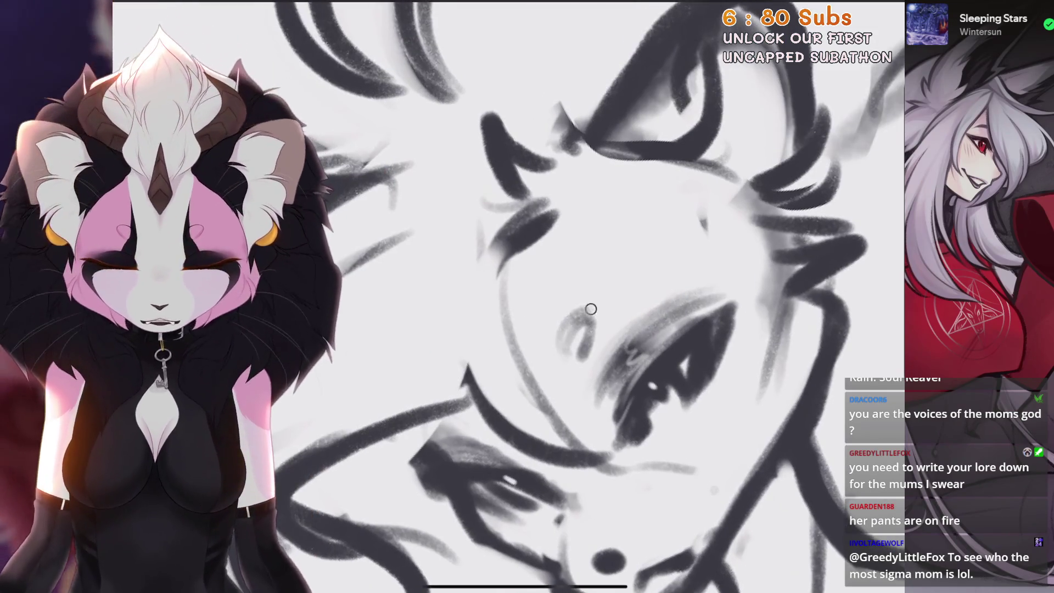
pyautogui.scroll(-3, 549, 296)
pyautogui.scroll(4, 549, 297)
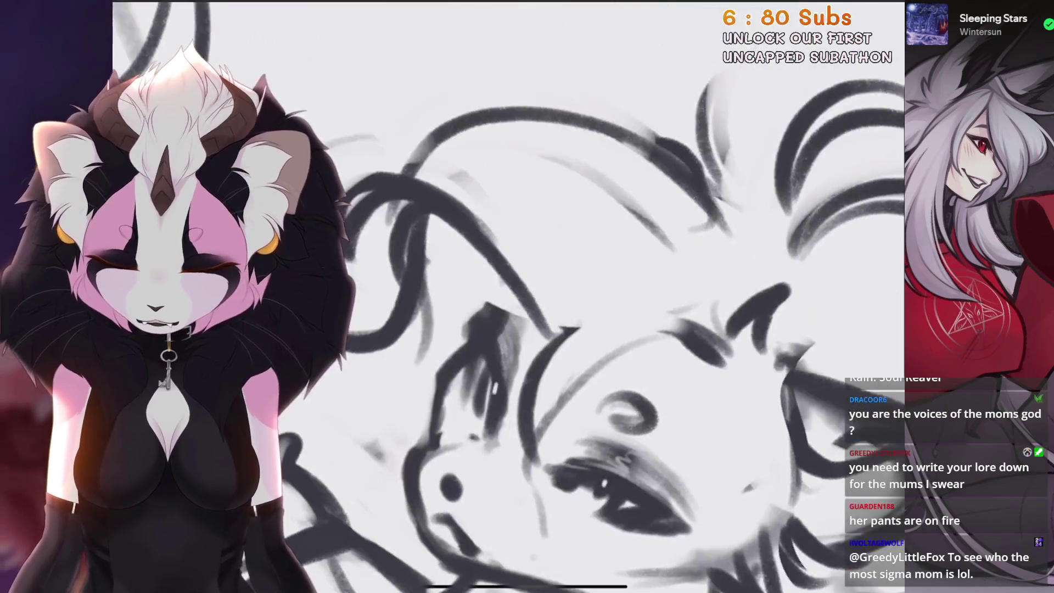
pyautogui.scroll(1, 548, 296)
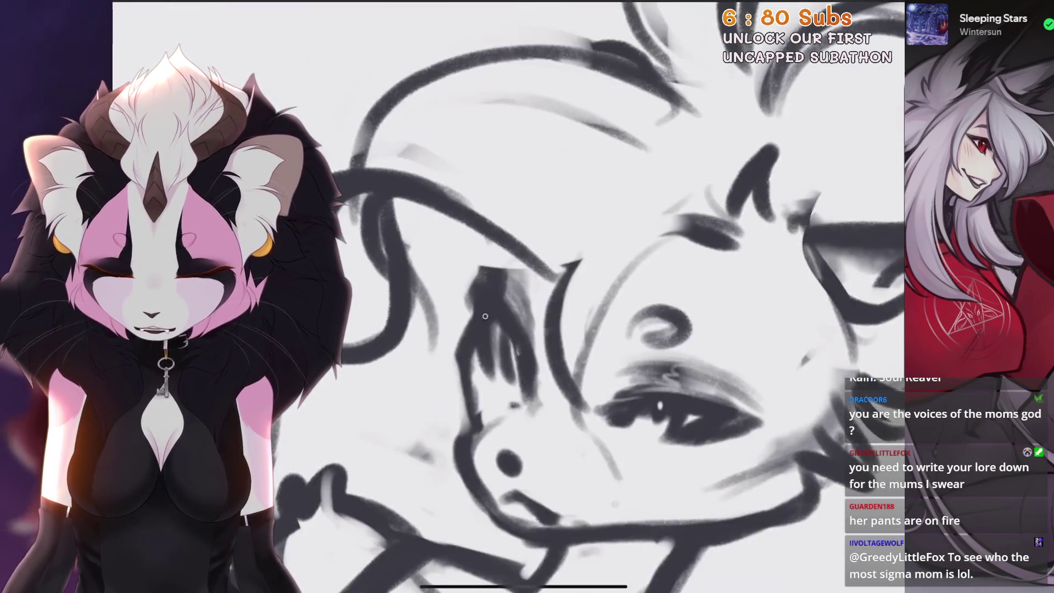
pyautogui.moveTo(463, 332); pyautogui.dragTo(456, 419)
pyautogui.moveTo(466, 359); pyautogui.dragTo(457, 425)
pyautogui.scroll(-2, 549, 296)
pyautogui.scroll(2, 549, 296)
pyautogui.scroll(-5, 549, 296)
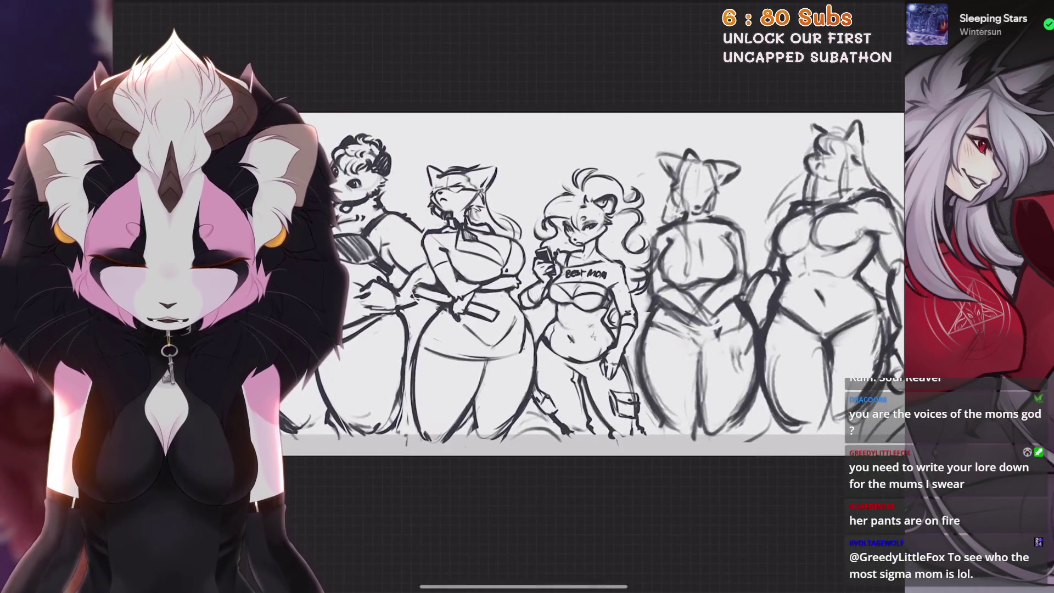
pyautogui.scroll(5, 549, 296)
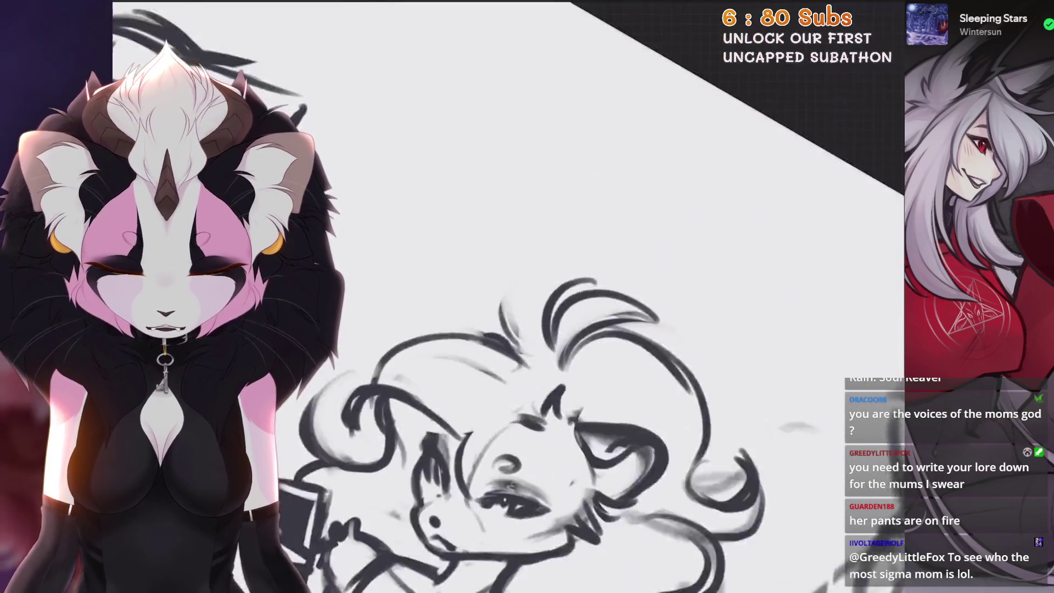
# Lasso the hair and head top and warp the mesh downward and left
pyautogui.press('s')
pyautogui.moveTo(524, 75); pyautogui.dragTo(498, 82)
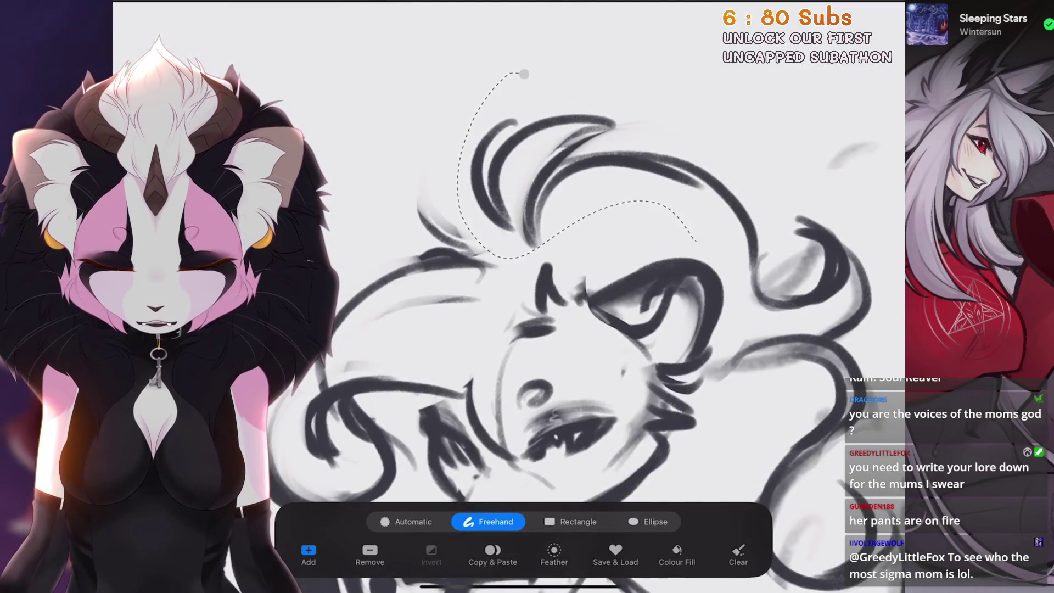
pyautogui.scroll(-3, 549, 274)
pyautogui.moveTo(696, 242); pyautogui.dragTo(417, 99)
pyautogui.press('v')
pyautogui.scroll(3, 549, 274)
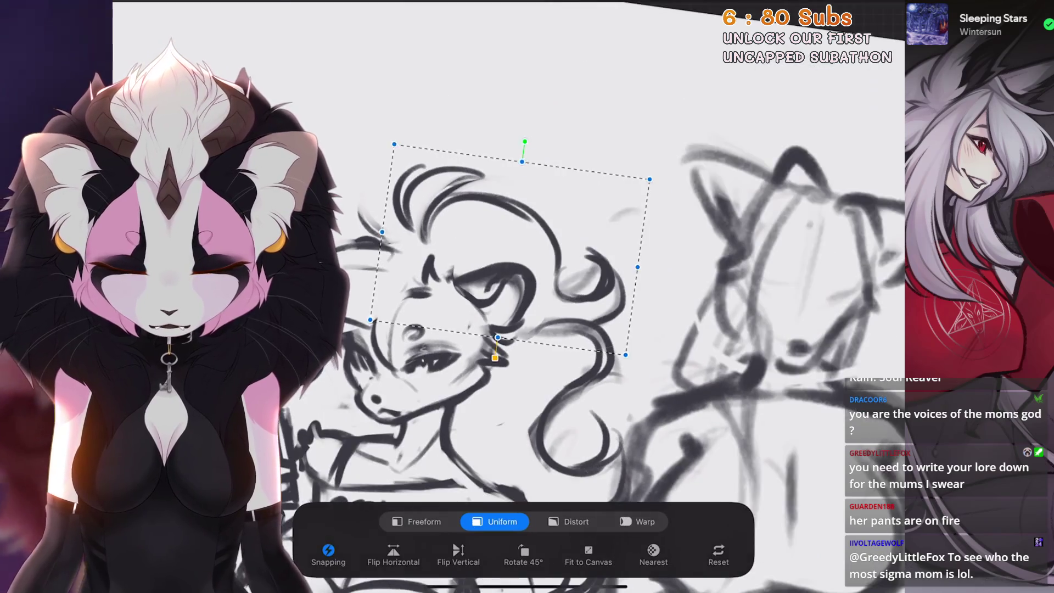
pyautogui.click(637, 522)
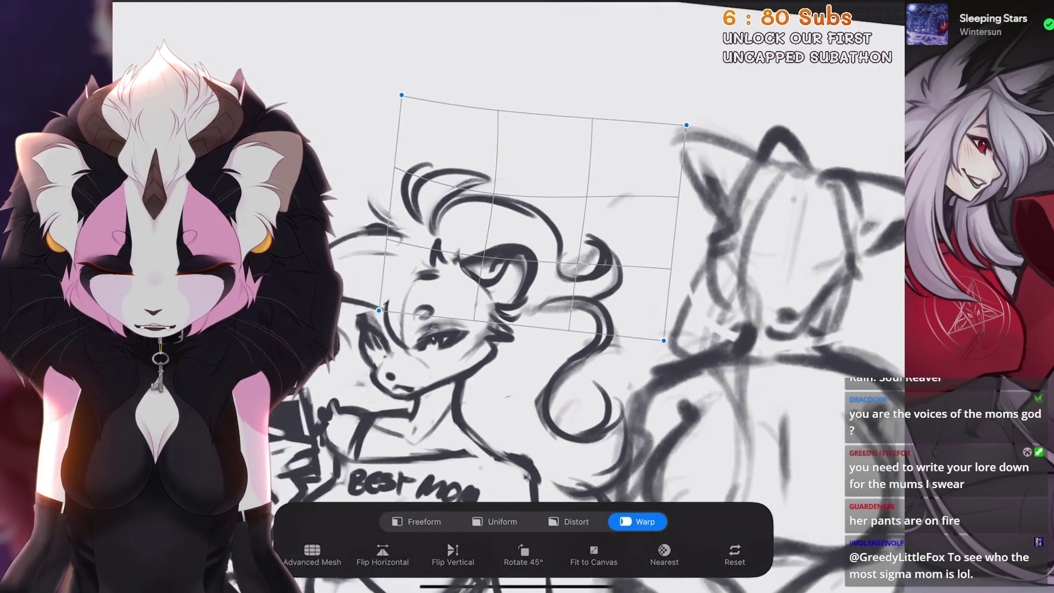
pyautogui.scroll(2, 527, 274)
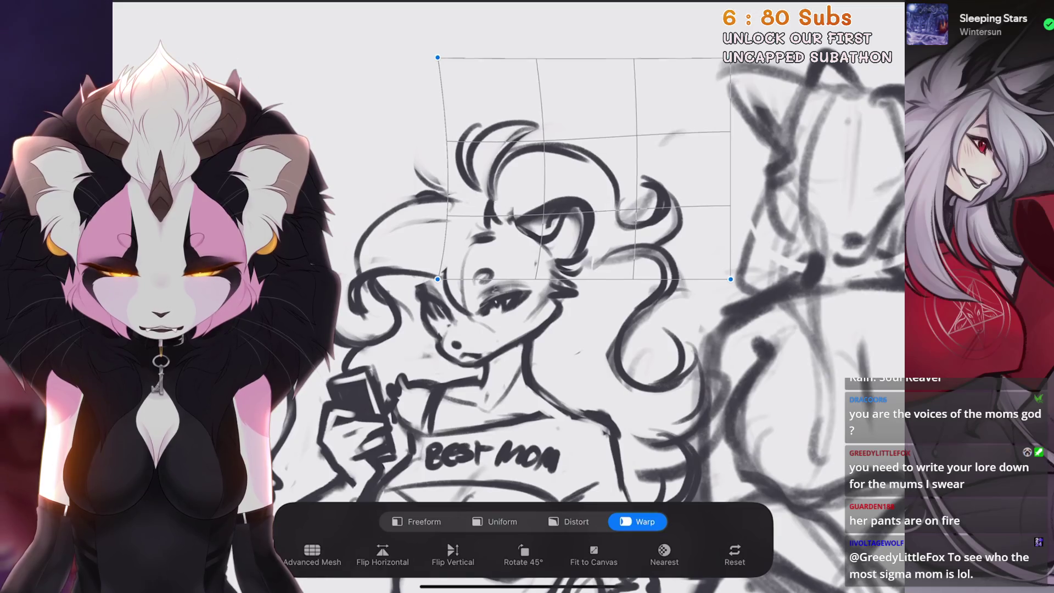
pyautogui.moveTo(549, 140); pyautogui.dragTo(549, 151)
pyautogui.moveTo(658, 231); pyautogui.dragTo(650, 236)
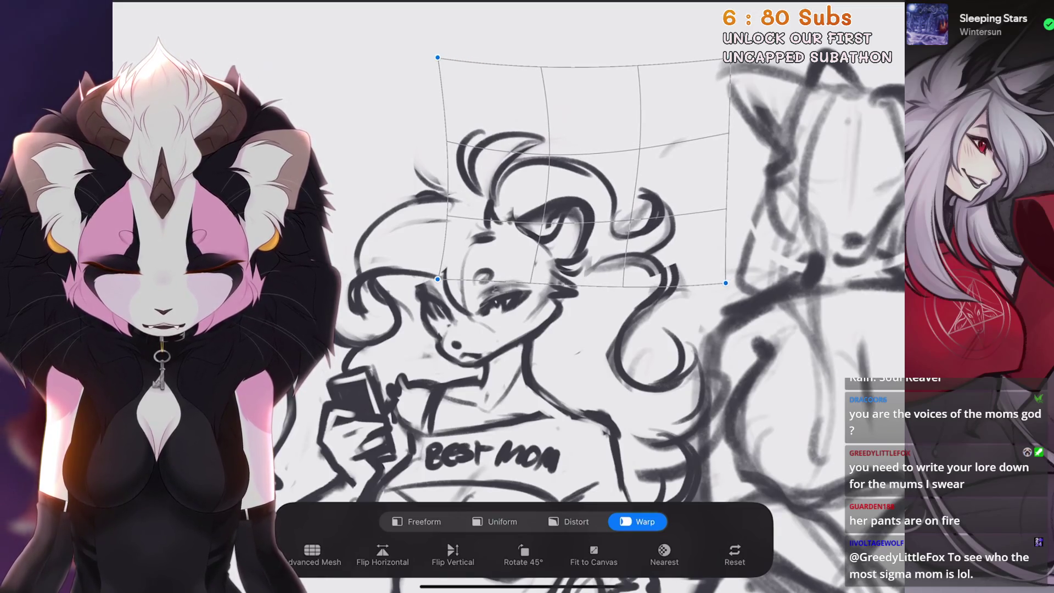
pyautogui.click(495, 521)
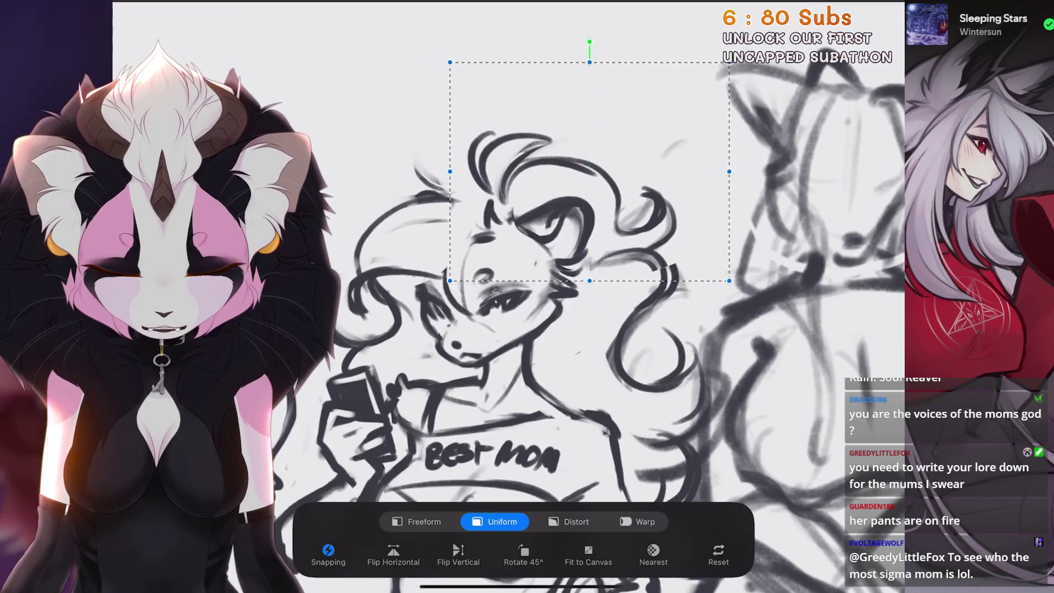
# Test strokes on the face and hair curl, keeping only one stroke beside the curl
pyautogui.scroll(5, 631, 247)
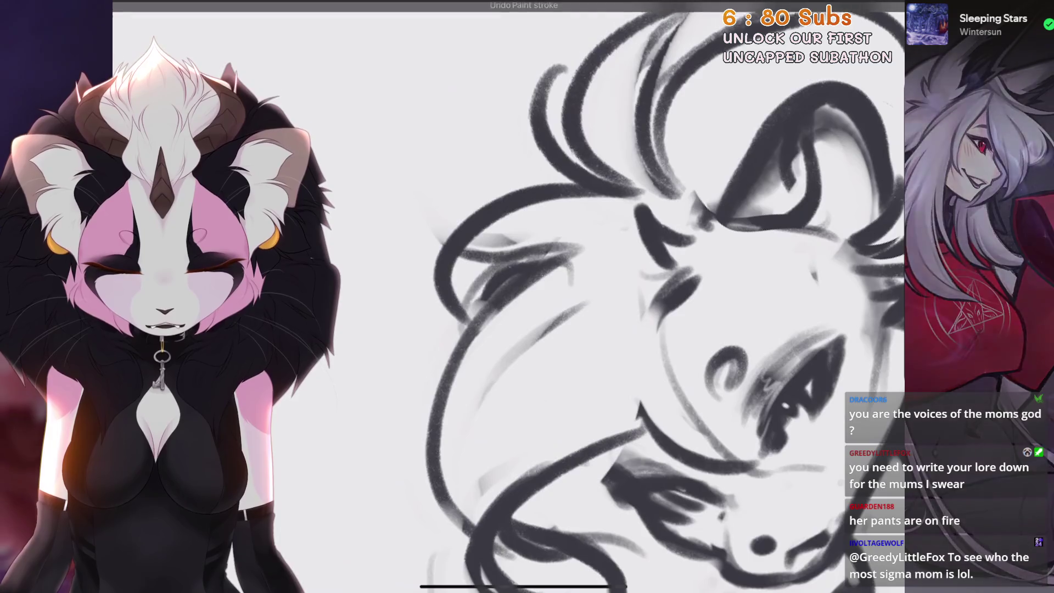
pyautogui.scroll(-5, 507, 330)
pyautogui.scroll(-3, 507, 329)
pyautogui.scroll(5, 631, 274)
pyautogui.moveTo(570, 206); pyautogui.dragTo(565, 280)
pyautogui.hotkey('ctrl', 'z')
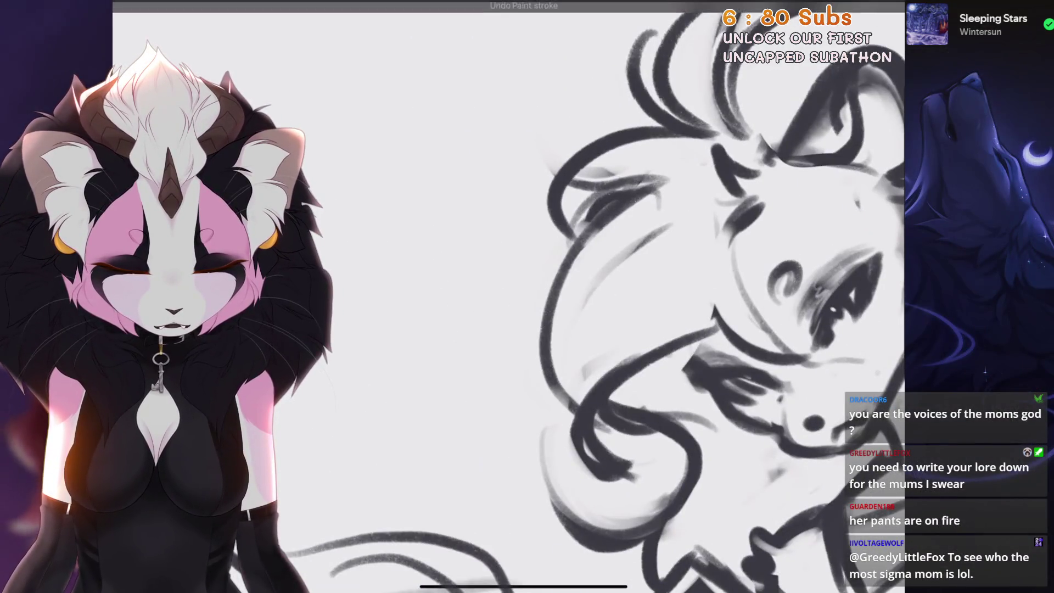
pyautogui.moveTo(548, 242); pyautogui.dragTo(541, 290)
pyautogui.hotkey('ctrl', 'z')
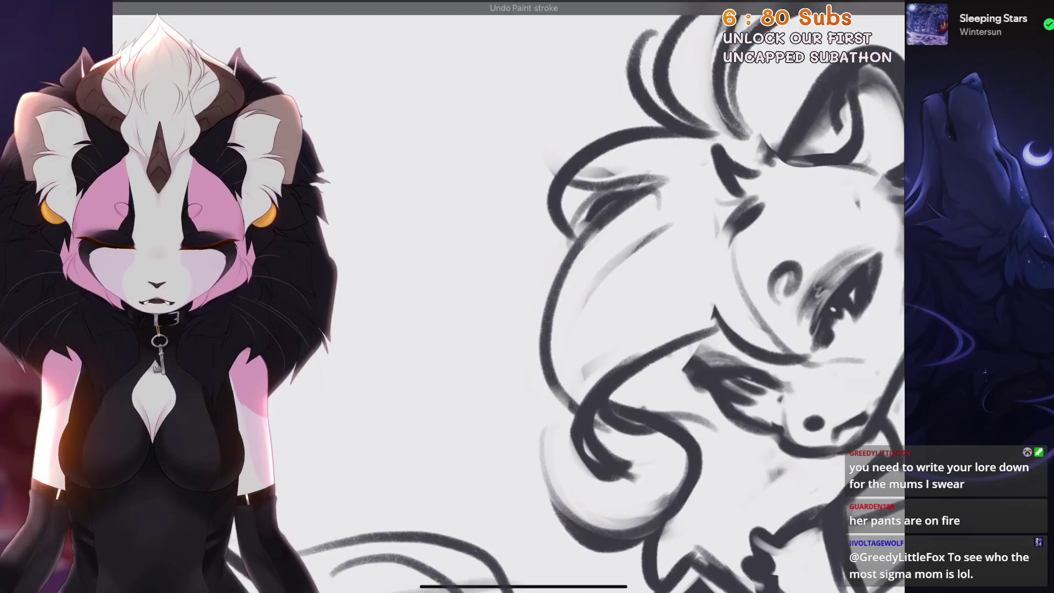
pyautogui.moveTo(571, 225); pyautogui.dragTo(543, 411)
# Paint dark strokes around the middle character's hair curl, dropping the last one
pyautogui.scroll(3, 609, 296)
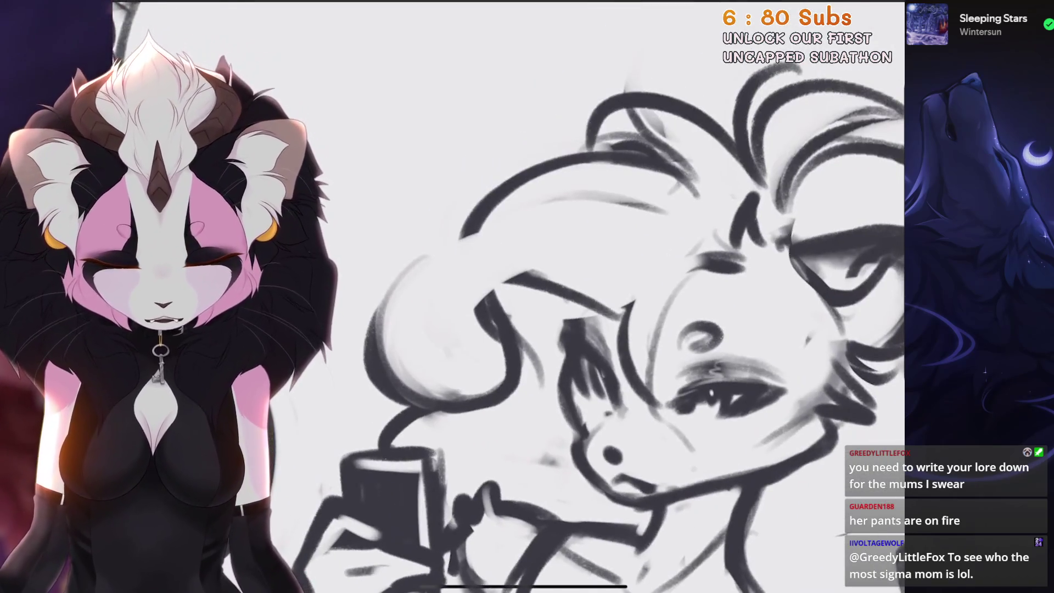
pyautogui.scroll(3, 549, 274)
pyautogui.moveTo(625, 192)
pyautogui.mouseDown()
pyautogui.moveTo(483, 379)
pyautogui.moveTo(552, 216)
pyautogui.mouseUp()
pyautogui.moveTo(571, 206); pyautogui.dragTo(467, 384)
pyautogui.moveTo(582, 230)
pyautogui.mouseDown()
pyautogui.moveTo(494, 392)
pyautogui.moveTo(505, 379)
pyautogui.mouseUp()
pyautogui.moveTo(532, 184); pyautogui.dragTo(505, 258)
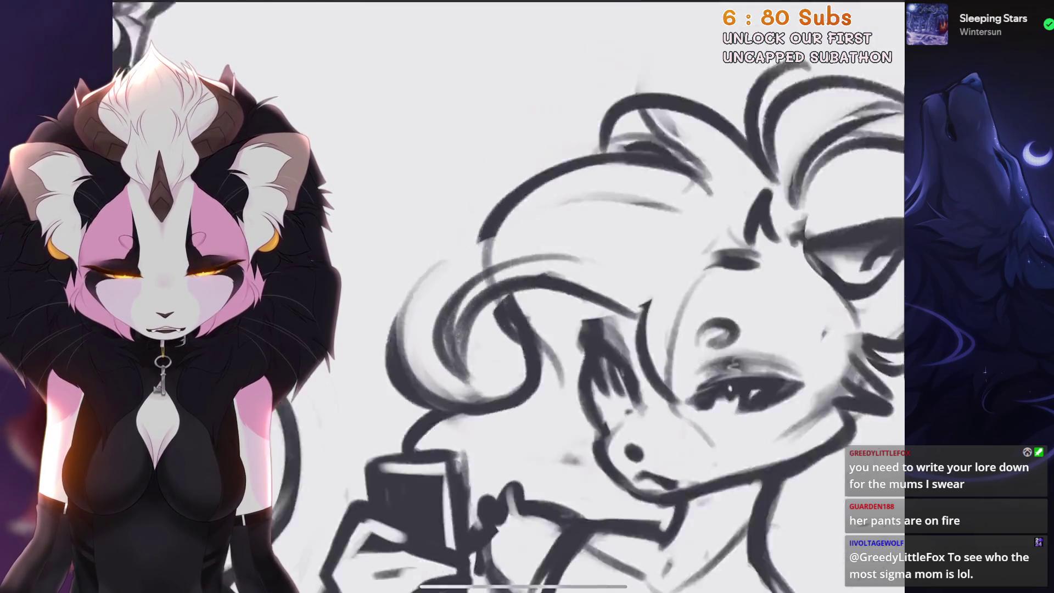
pyautogui.scroll(-3, 609, 296)
pyautogui.hotkey('ctrl', 'z')
# Darken the curl of the middle character's hair with a final curved stroke
pyautogui.scroll(-3, 494, 296)
pyautogui.scroll(3, 549, 274)
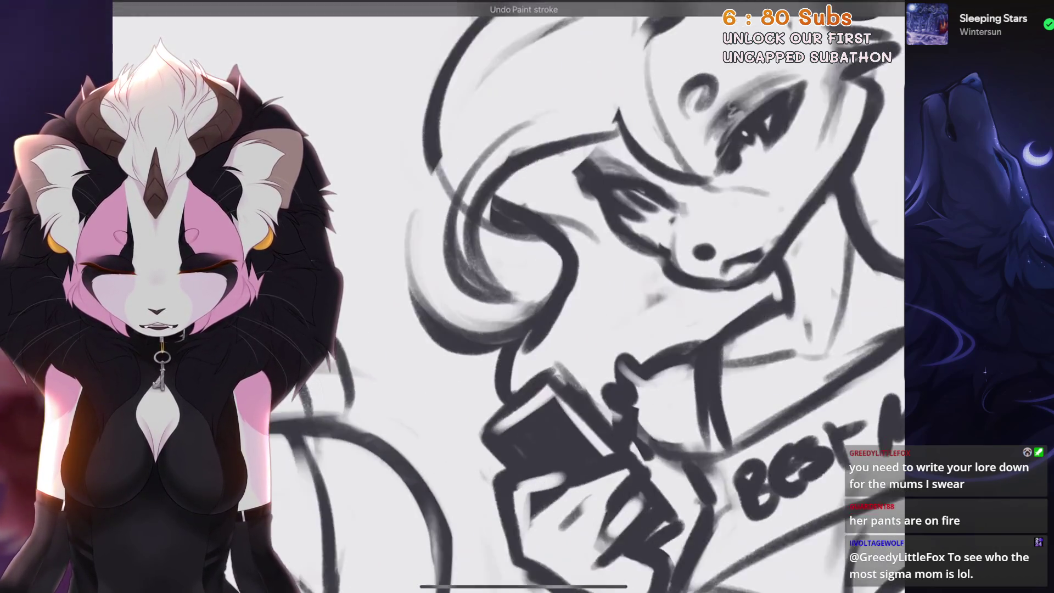
pyautogui.moveTo(559, 258); pyautogui.dragTo(516, 324)
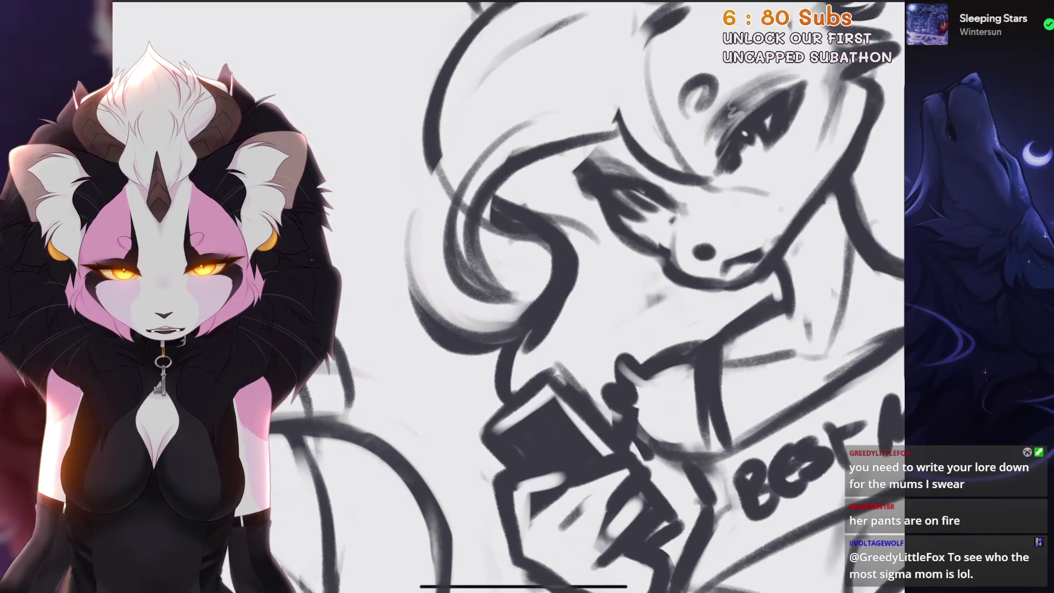
pyautogui.hotkey('ctrl', 'z')
pyautogui.scroll(-3, 548, 296)
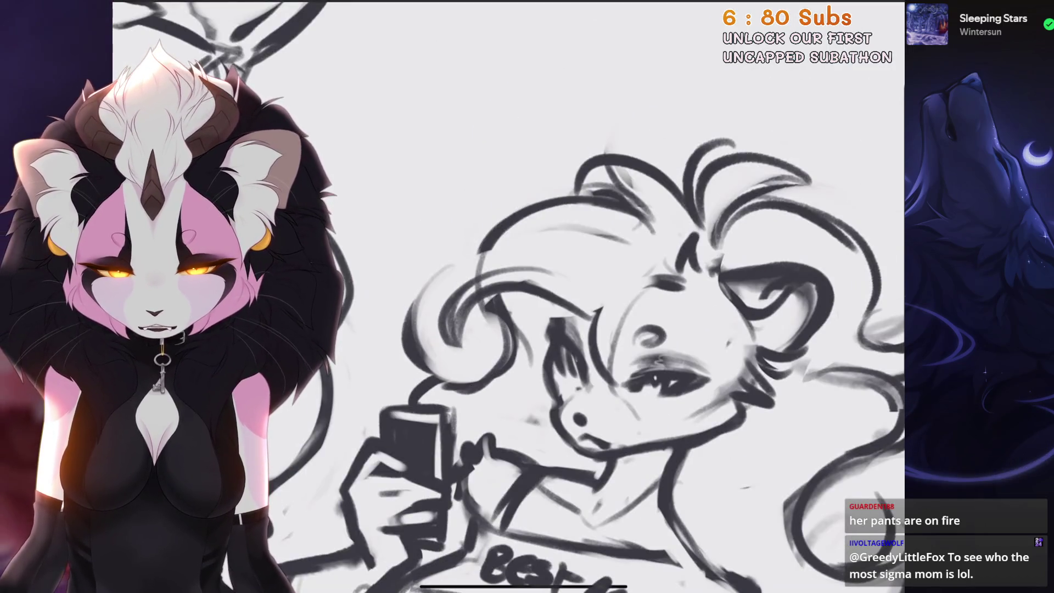
pyautogui.moveTo(513, 280)
pyautogui.mouseDown()
pyautogui.moveTo(461, 341)
pyautogui.moveTo(466, 357)
pyautogui.mouseUp()
pyautogui.scroll(-3, 549, 296)
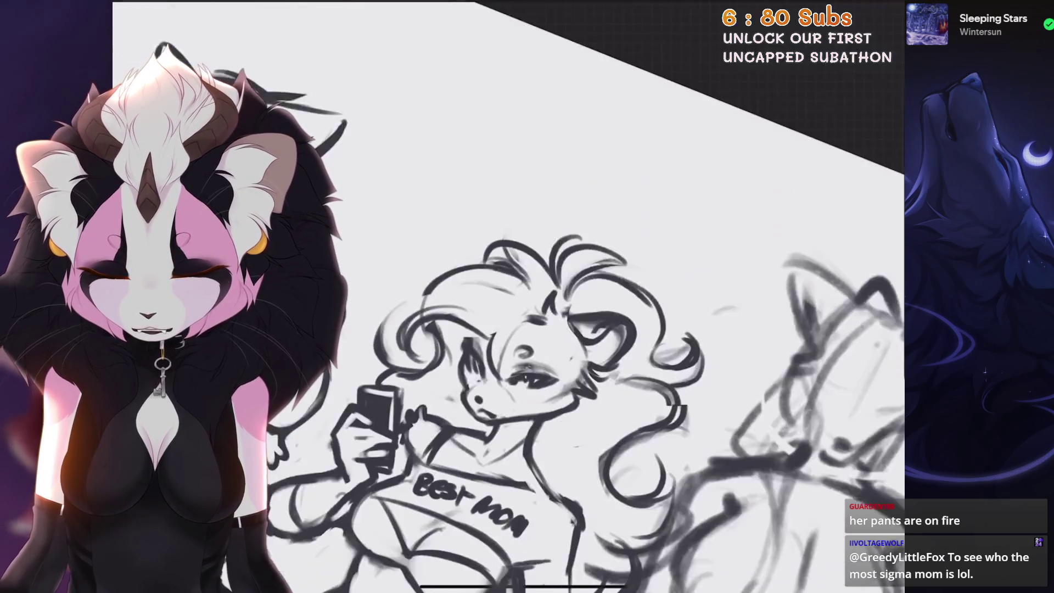
pyautogui.scroll(-5, 548, 297)
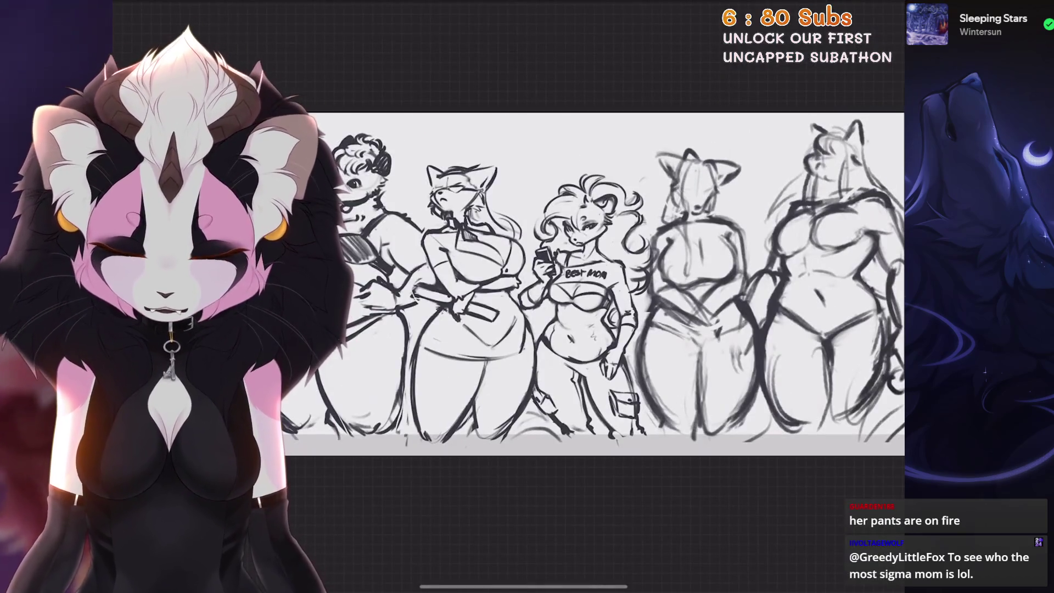
pyautogui.scroll(5, 549, 286)
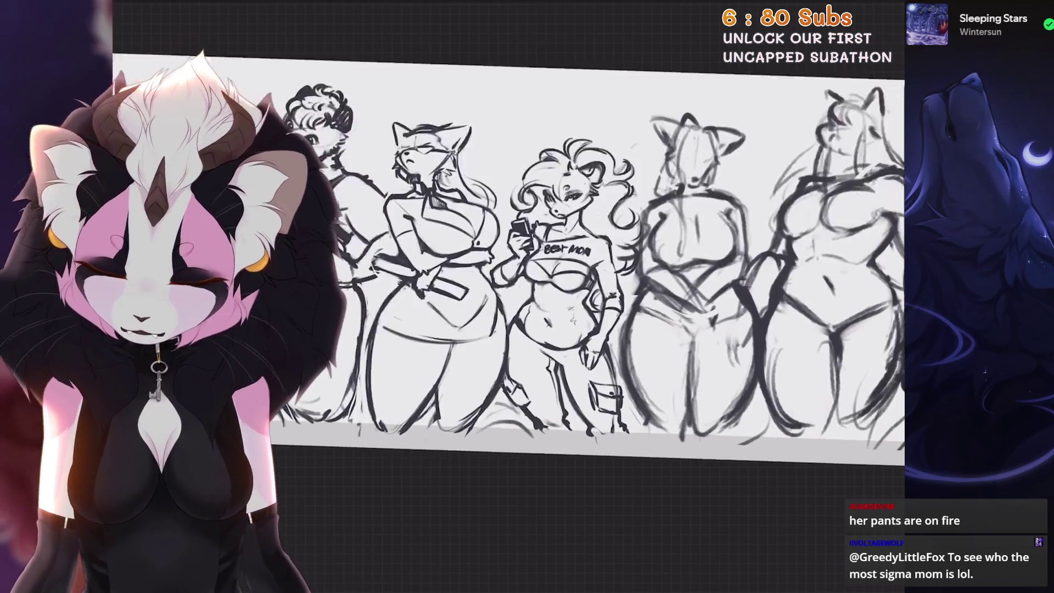
pyautogui.scroll(4, 549, 274)
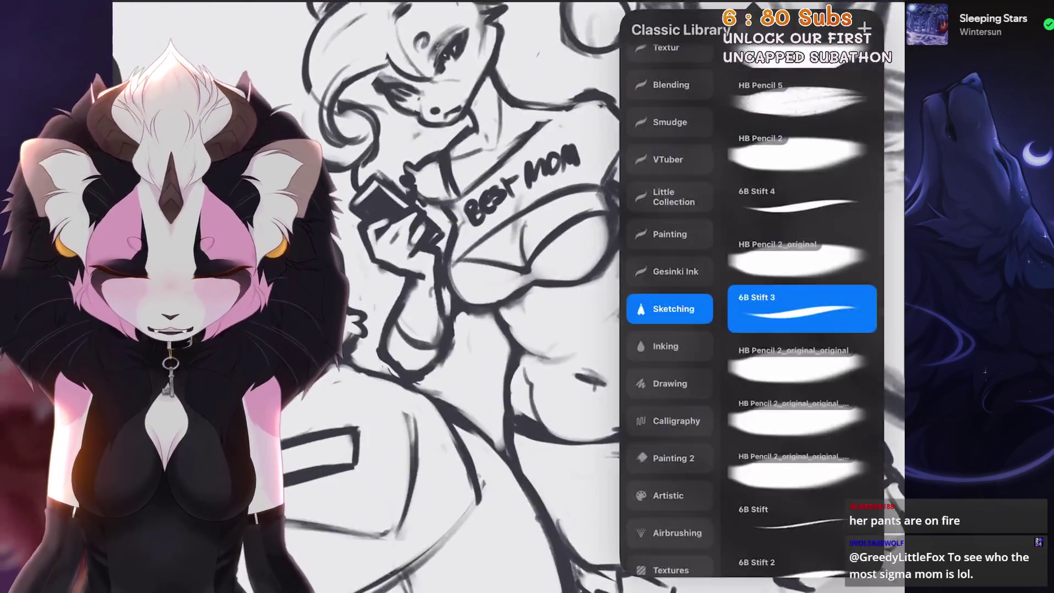
# Draw diagonal hatching across the chest of the Best Mom top, removing stray strokes
pyautogui.scroll(2, 549, 275)
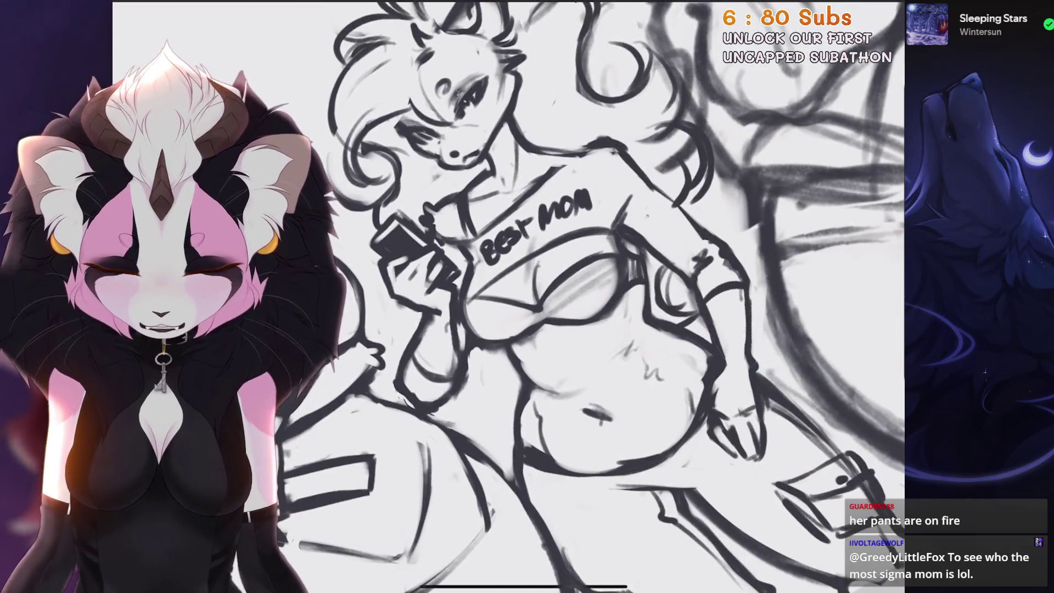
pyautogui.scroll(2, 549, 274)
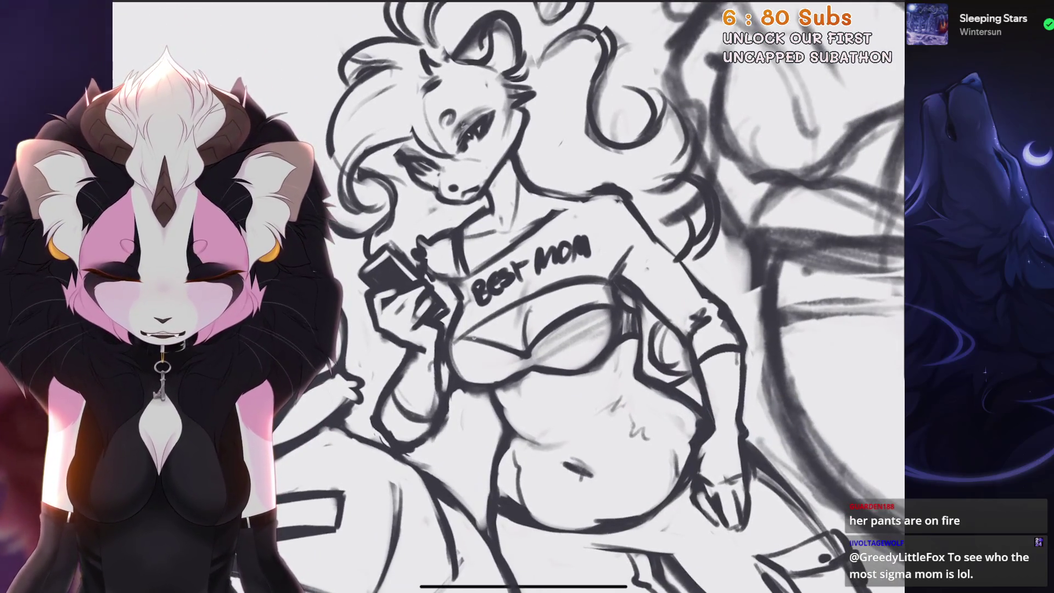
pyautogui.moveTo(452, 369)
pyautogui.mouseDown()
pyautogui.moveTo(465, 342)
pyautogui.moveTo(500, 349)
pyautogui.mouseUp()
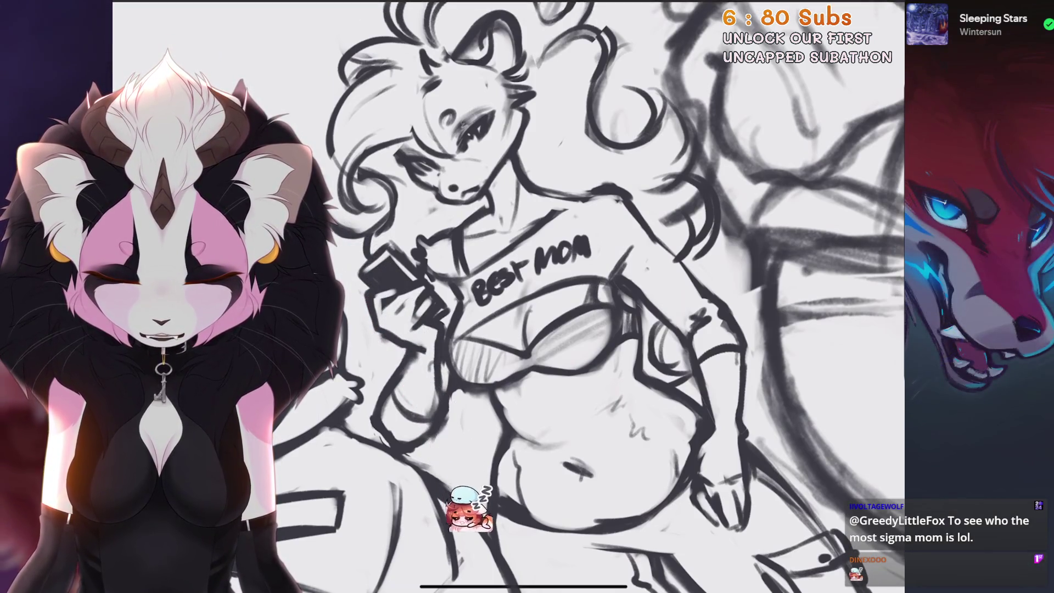
pyautogui.hotkey('ctrl', 'z')
pyautogui.hotkey('ctrl', 'z')
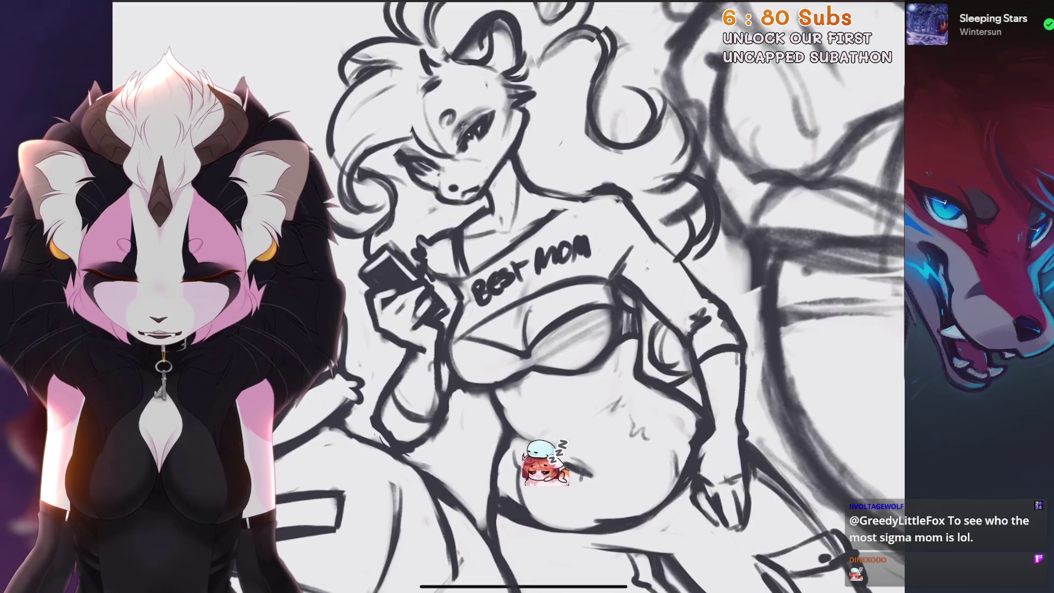
pyautogui.moveTo(462, 381); pyautogui.dragTo(486, 347)
pyautogui.moveTo(494, 383)
pyautogui.mouseDown()
pyautogui.moveTo(573, 321)
pyautogui.moveTo(597, 282)
pyautogui.mouseUp()
pyautogui.hotkey('ctrl', 'z')
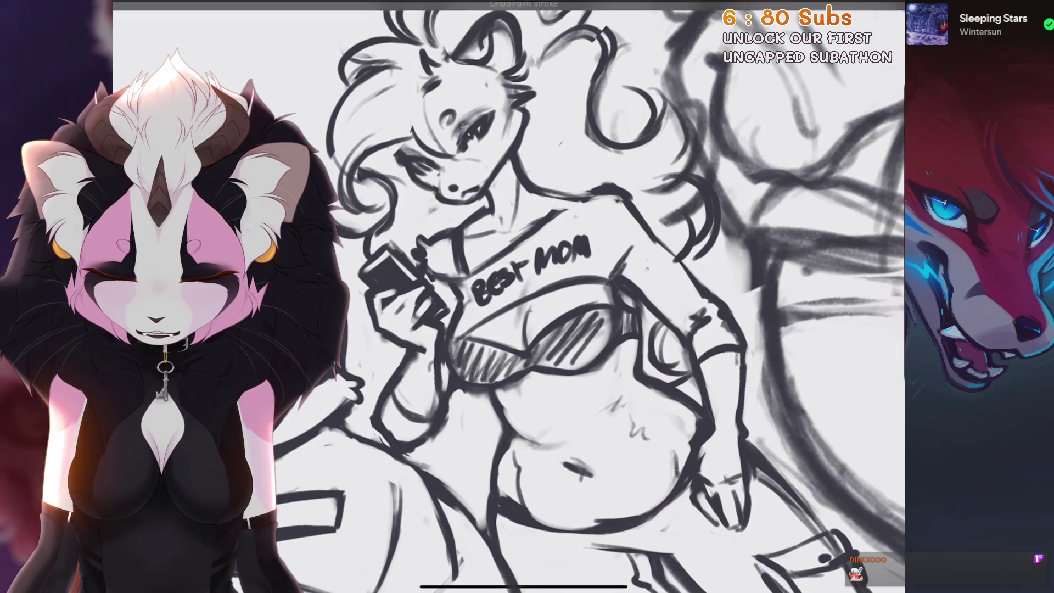
# Bring the 'Azra's Mom' colour reference sheet into view
pyautogui.scroll(-5, 549, 275)
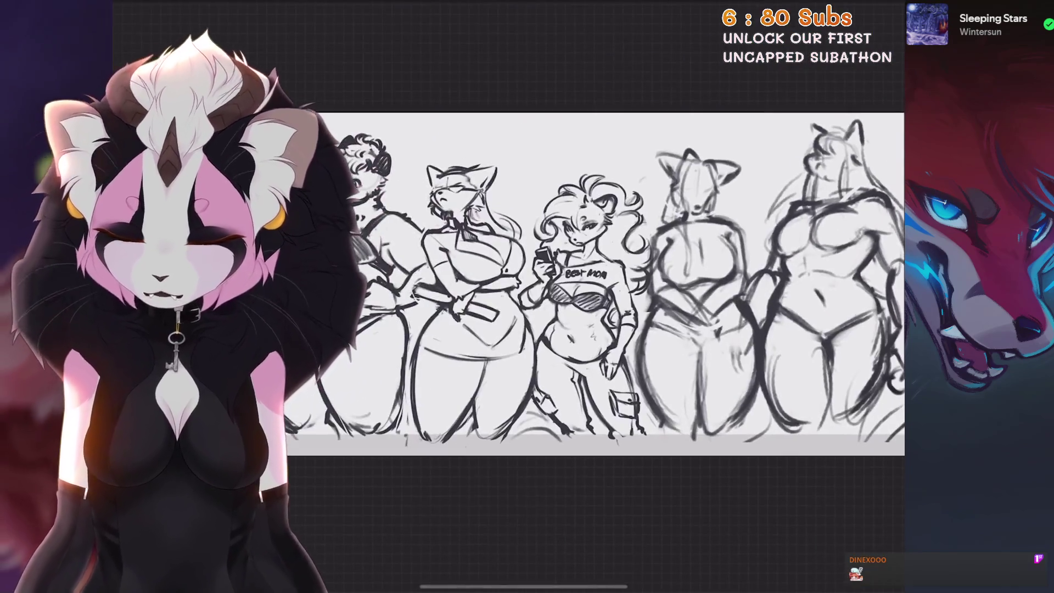
pyautogui.scroll(5, 584, 274)
pyautogui.scroll(1, 585, 275)
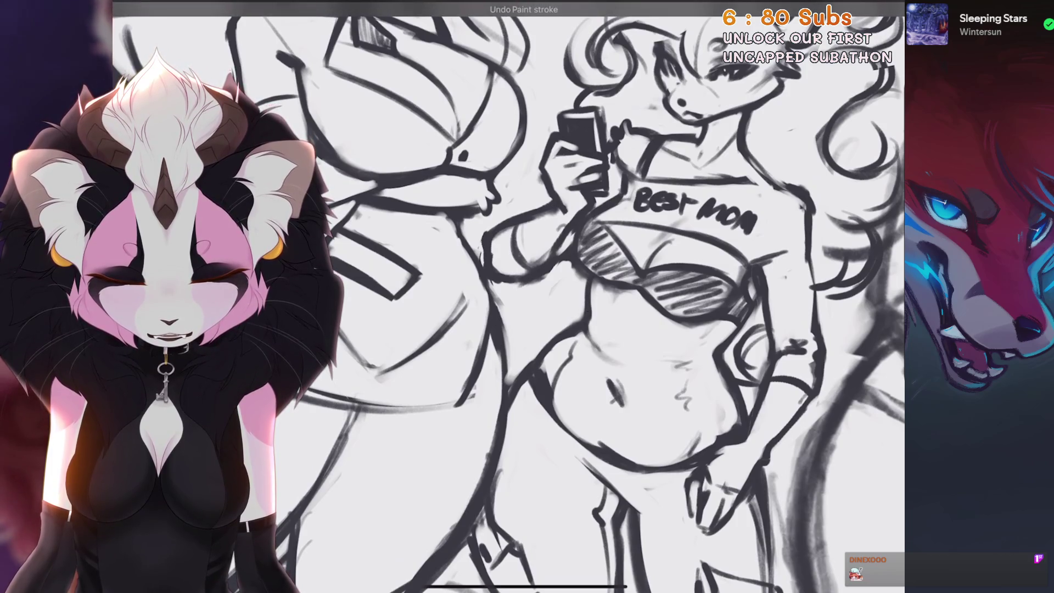
pyautogui.scroll(-1, 548, 296)
pyautogui.scroll(-5, 585, 274)
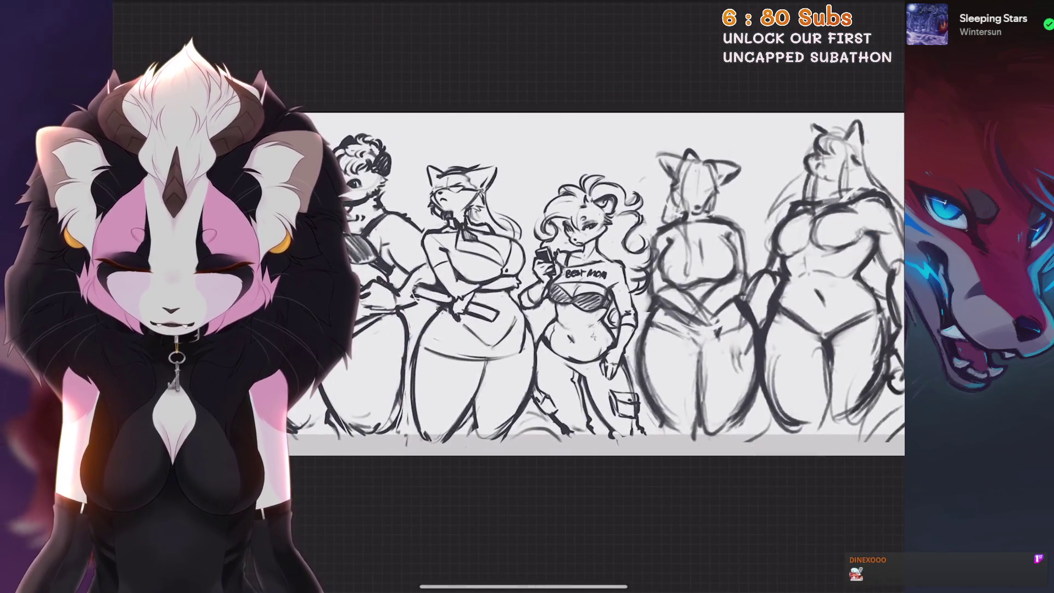
pyautogui.scroll(5, 584, 274)
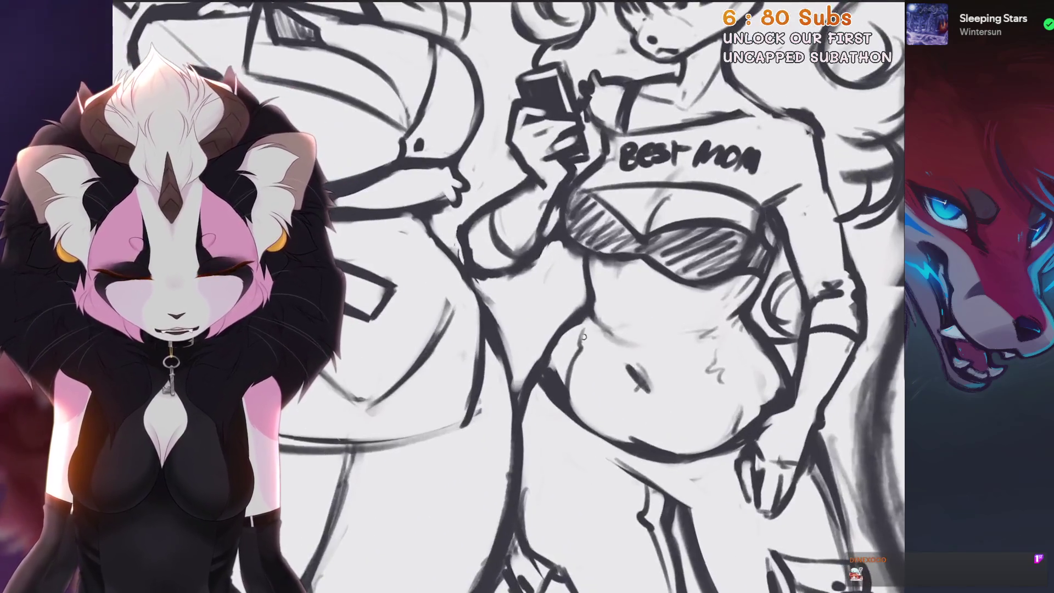
pyautogui.scroll(1, 585, 274)
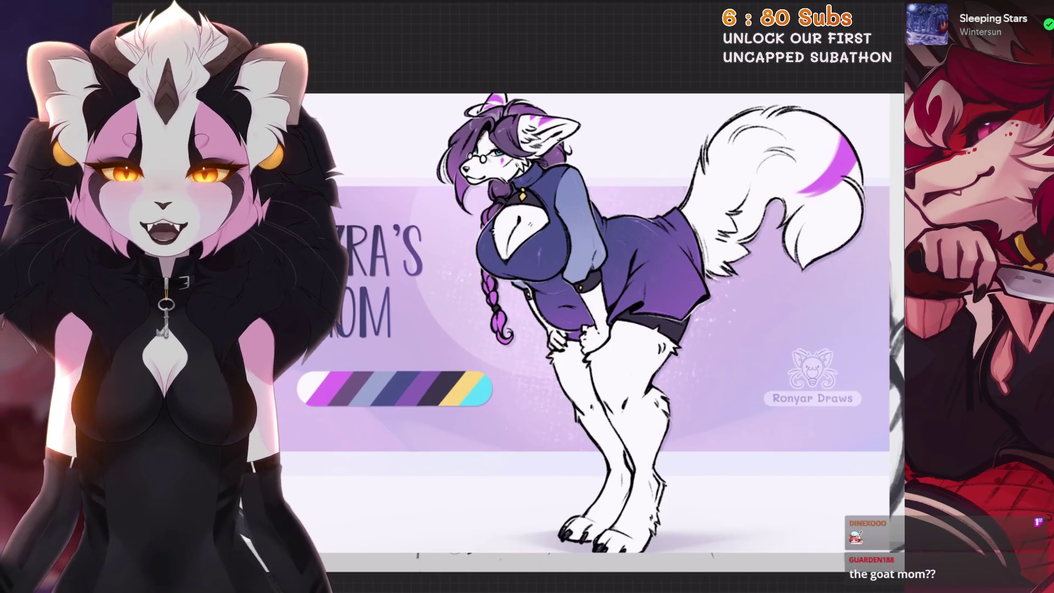
# Hide the reference image layer and pan to the three middle figures
pyautogui.click(889, 9)
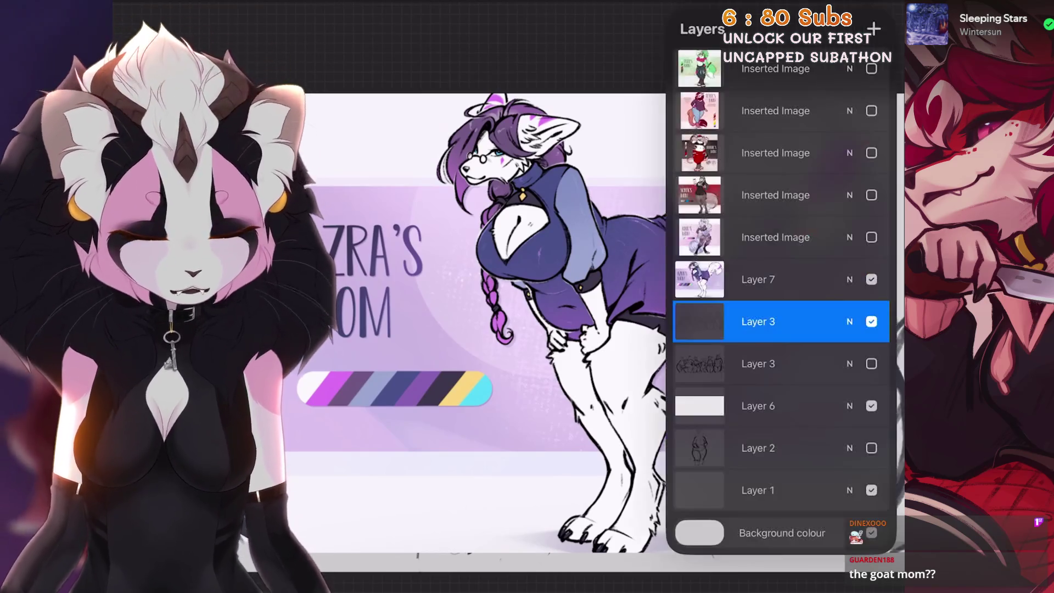
pyautogui.click(871, 279)
pyautogui.moveTo(561, 329); pyautogui.dragTo(428, 296)
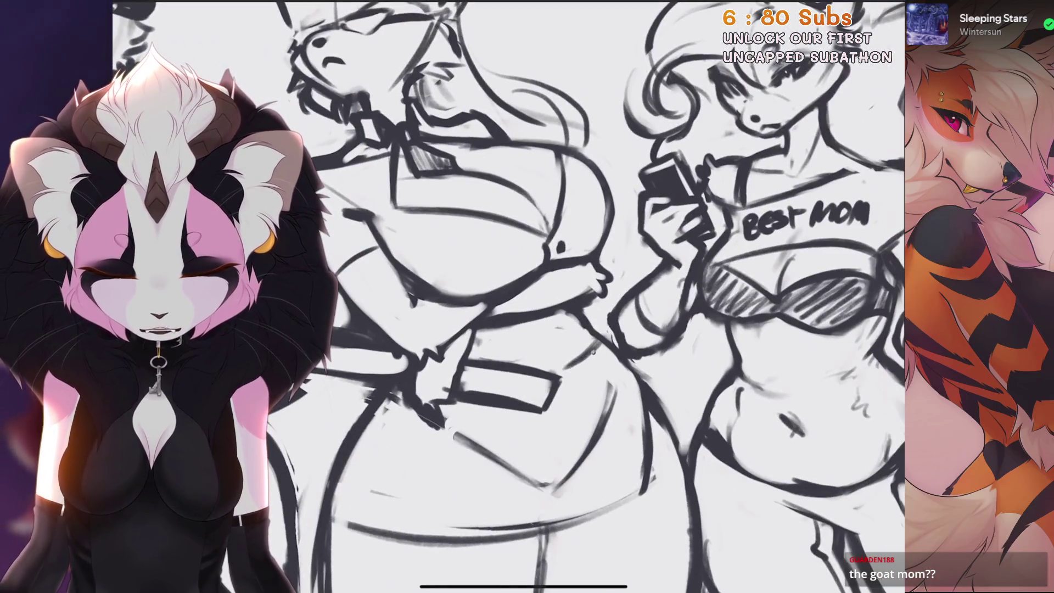
# Undo two stray strokes, add a short vertical line and a small dark stroke, then tilt the canvas
pyautogui.hotkey('ctrl', 'z')
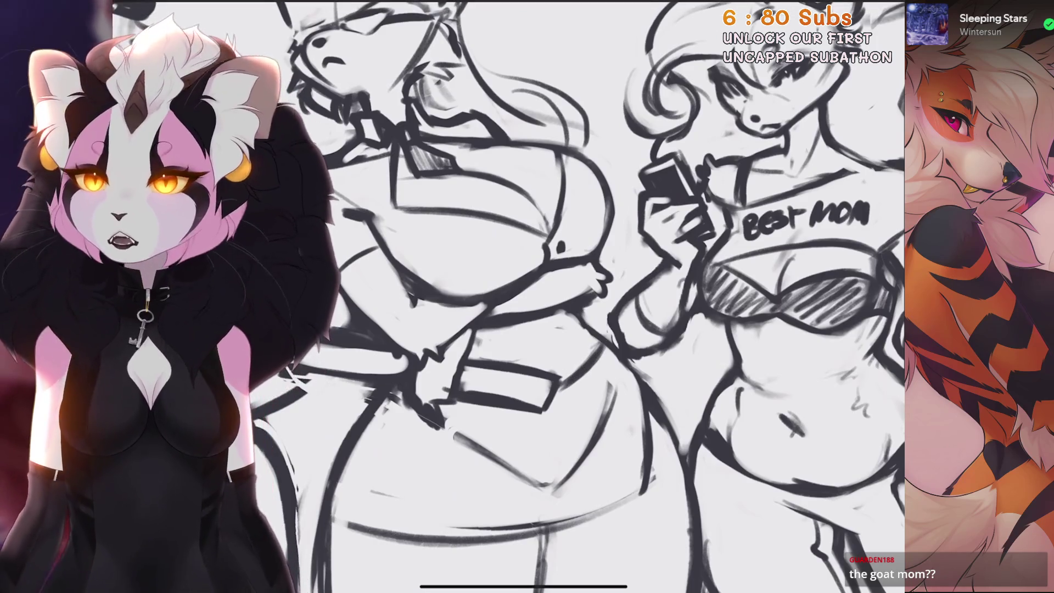
pyautogui.hotkey('ctrl', 'z')
pyautogui.moveTo(533, 321); pyautogui.dragTo(535, 352)
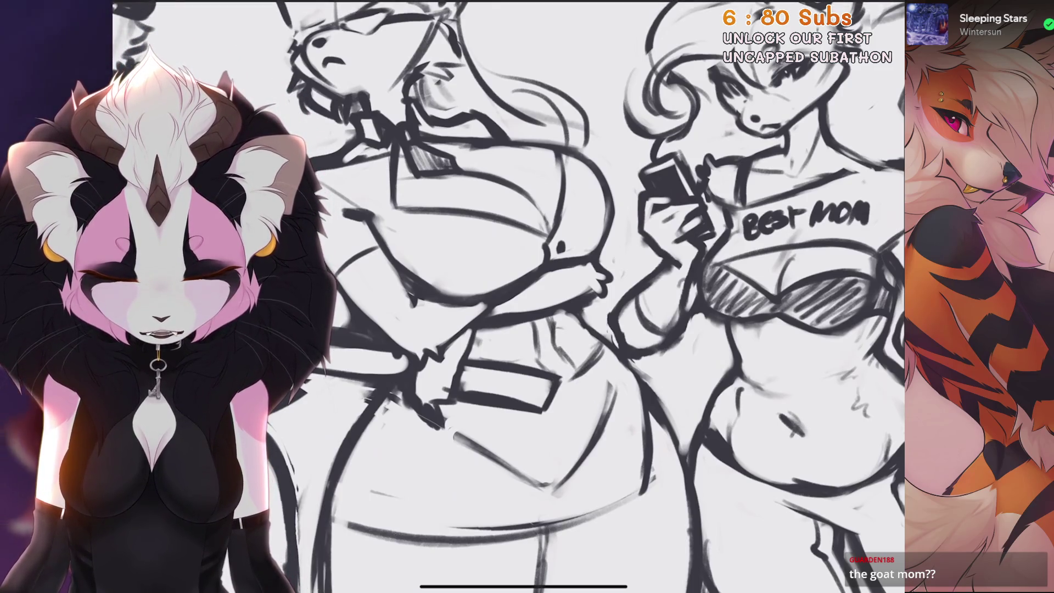
pyautogui.moveTo(558, 383); pyautogui.dragTo(567, 392)
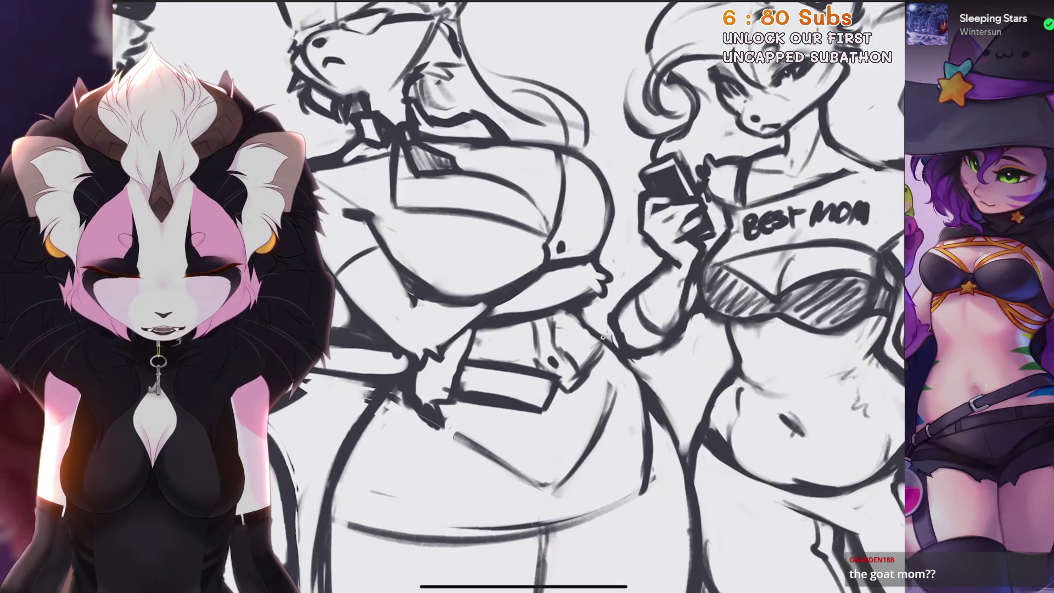
pyautogui.moveTo(659, 274); pyautogui.dragTo(549, 357)
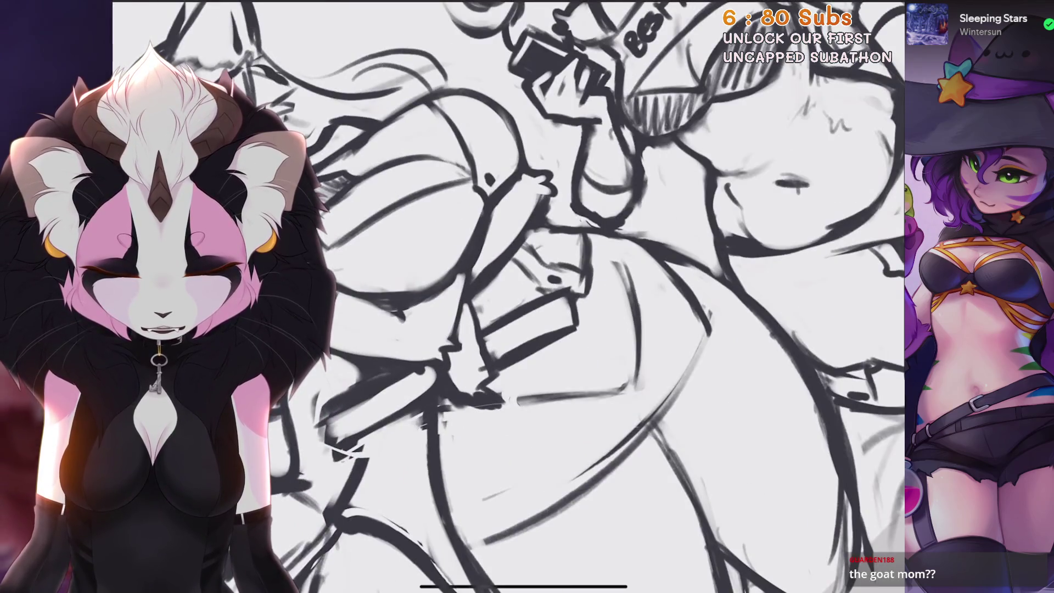
pyautogui.scroll(-5, 508, 296)
pyautogui.scroll(3, 507, 297)
pyautogui.scroll(-2, 508, 296)
pyautogui.scroll(5, 507, 296)
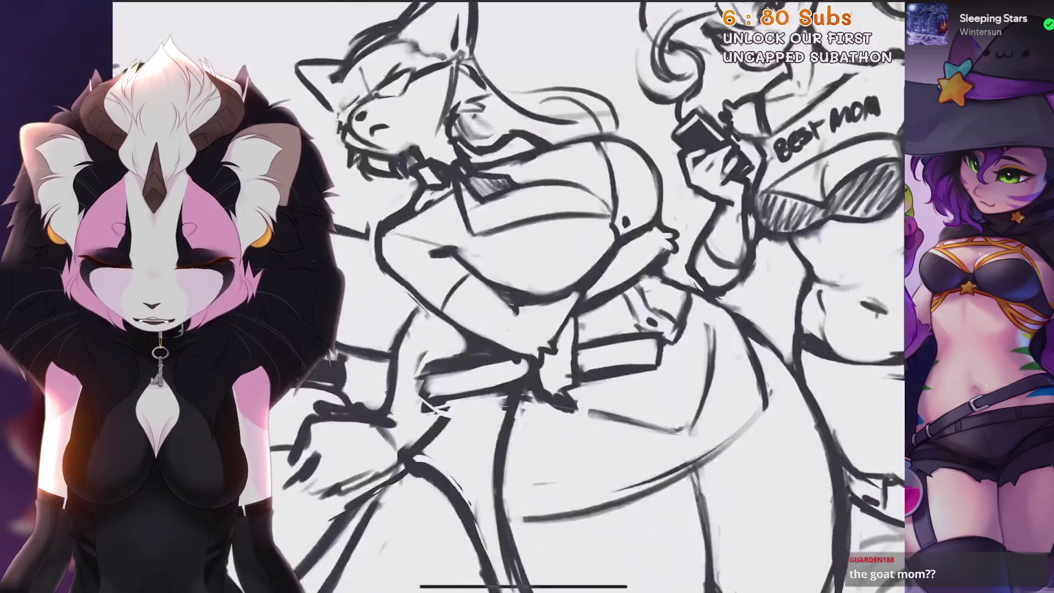
# Add measuring ticks inside the ruler shape, keeping the line patch that was briefly erased
pyautogui.moveTo(604, 296); pyautogui.dragTo(598, 288)
pyautogui.hotkey('ctrl', 'z')
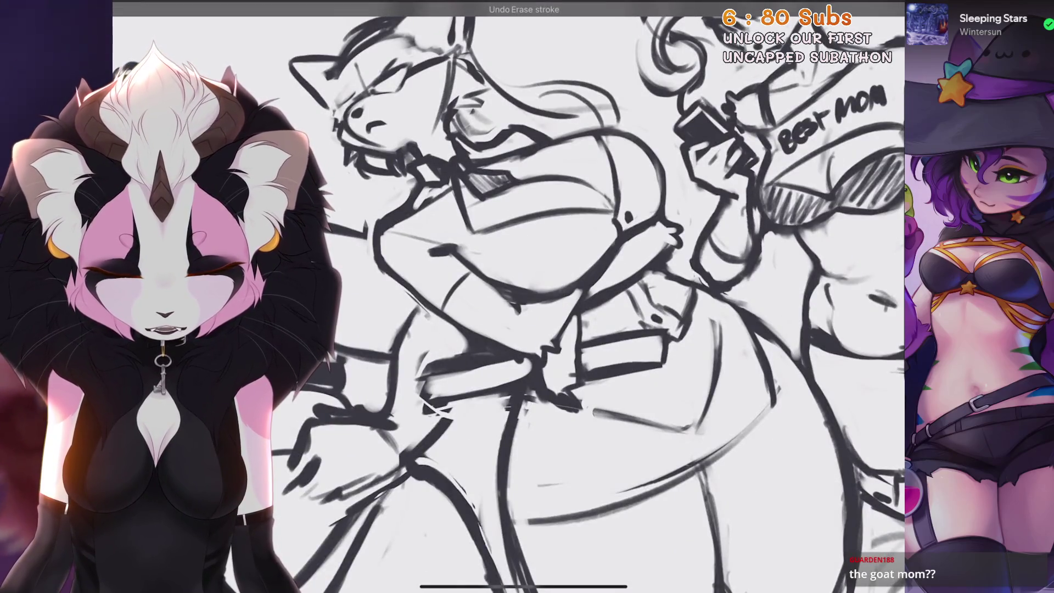
pyautogui.moveTo(642, 350)
pyautogui.mouseDown()
pyautogui.moveTo(641, 361)
pyautogui.moveTo(598, 369)
pyautogui.mouseUp()
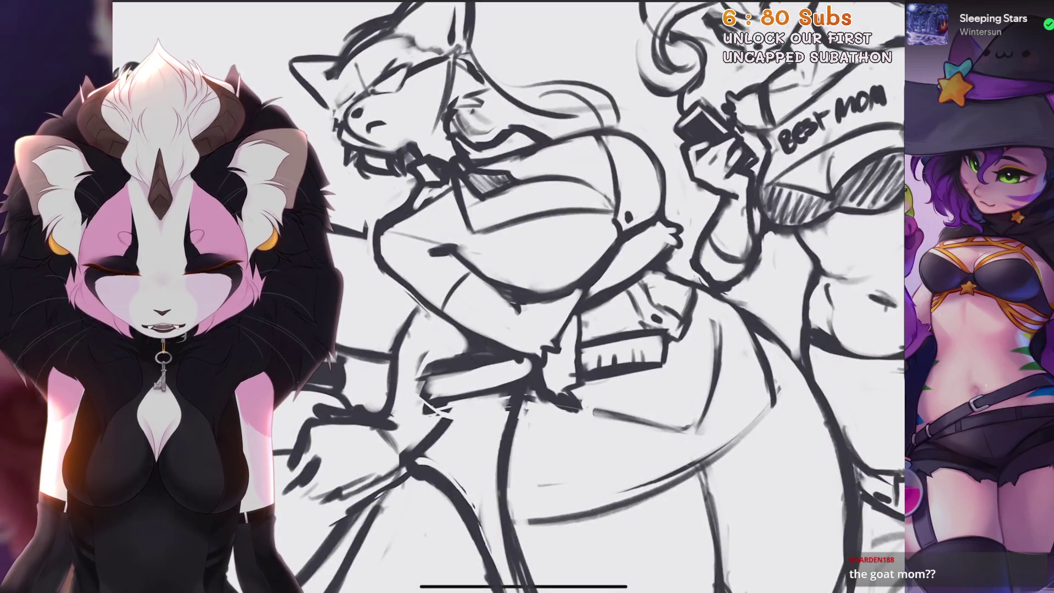
pyautogui.scroll(-5, 507, 296)
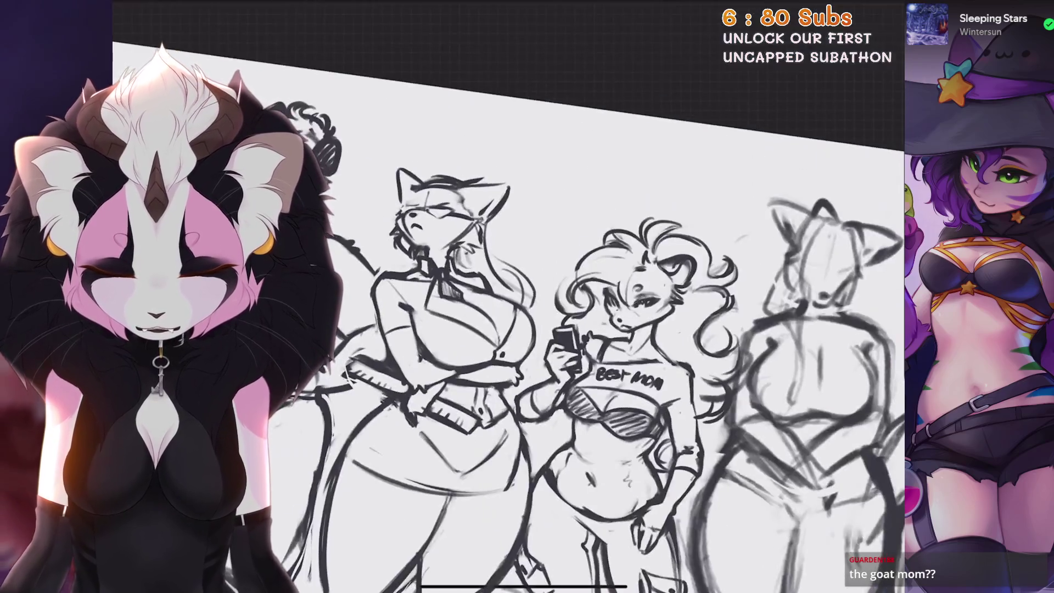
pyautogui.scroll(5, 507, 296)
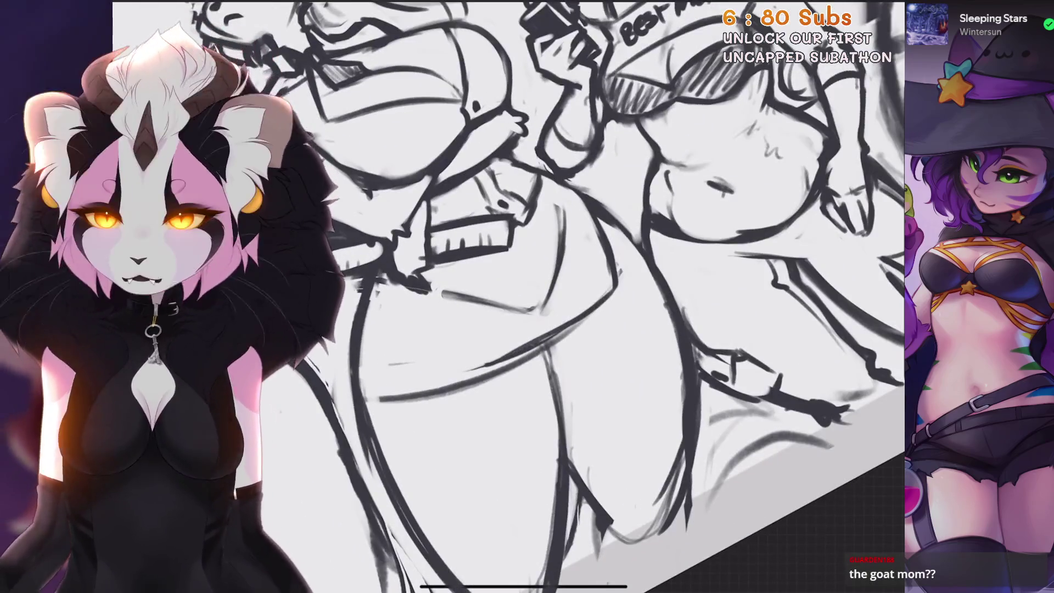
pyautogui.scroll(-5, 508, 296)
pyautogui.scroll(5, 507, 296)
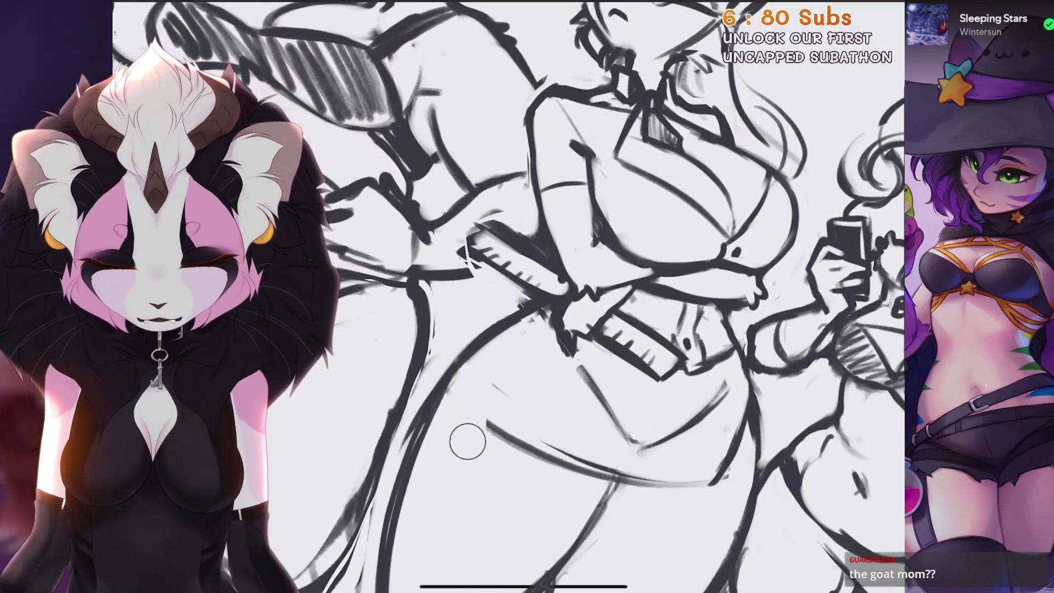
pyautogui.scroll(3, 508, 296)
# Sketch the diagonal and downward contour lines on the middle figure's body
pyautogui.moveTo(526, 384); pyautogui.dragTo(541, 253)
pyautogui.moveTo(467, 329)
pyautogui.mouseDown()
pyautogui.moveTo(537, 247)
pyautogui.moveTo(525, 384)
pyautogui.mouseUp()
pyautogui.scroll(-5, 508, 296)
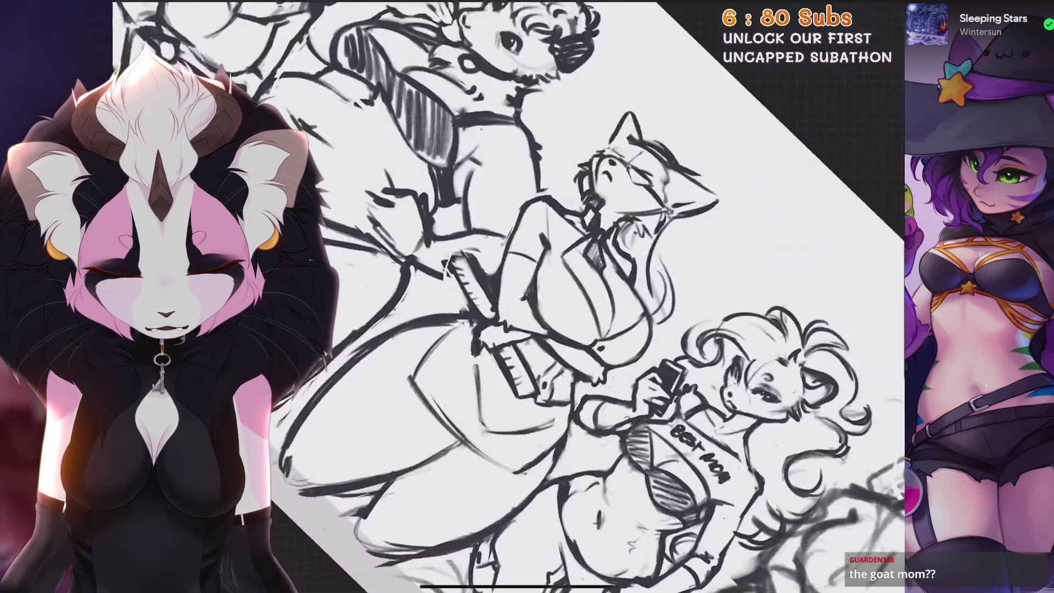
pyautogui.scroll(5, 508, 296)
pyautogui.hotkey('ctrl', 'z')
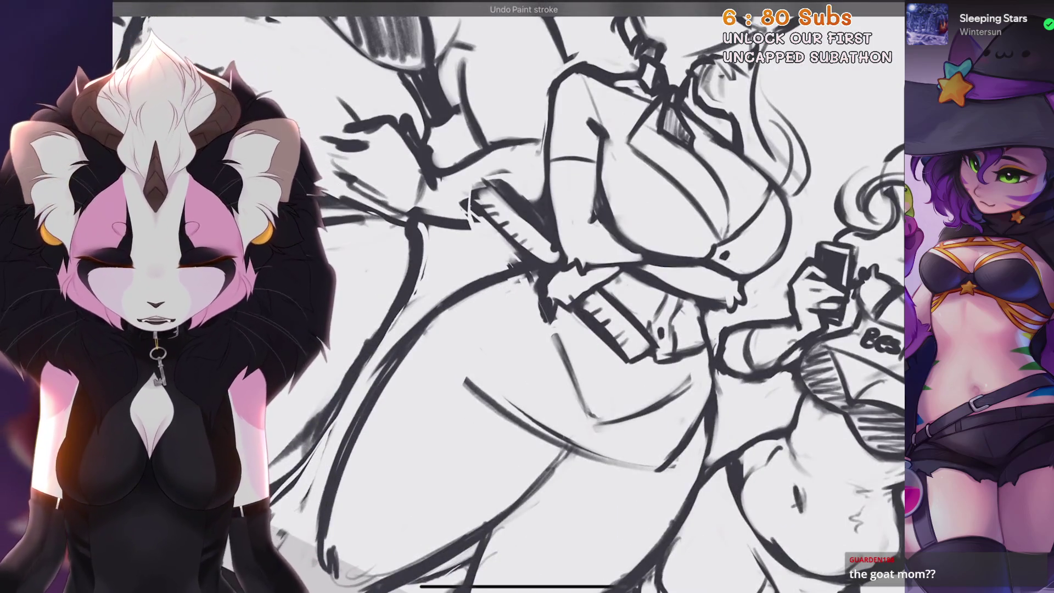
pyautogui.scroll(3, 549, 274)
pyautogui.moveTo(450, 310)
pyautogui.mouseDown()
pyautogui.moveTo(442, 289)
pyautogui.moveTo(486, 275)
pyautogui.mouseUp()
pyautogui.hotkey('ctrl', 'z')
pyautogui.moveTo(450, 315)
pyautogui.mouseDown()
pyautogui.moveTo(446, 299)
pyautogui.moveTo(510, 269)
pyautogui.moveTo(530, 376)
pyautogui.mouseUp()
pyautogui.scroll(-3, 549, 274)
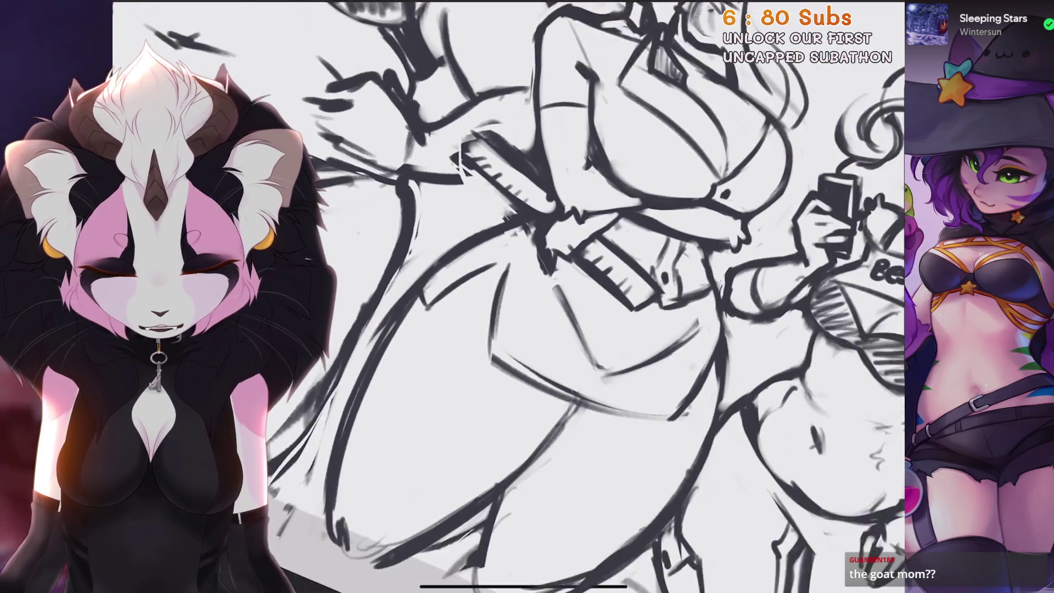
pyautogui.scroll(3, 549, 274)
# Refine the figure's outline with extra strokes and small strokes at the hip
pyautogui.moveTo(652, 200)
pyautogui.mouseDown()
pyautogui.moveTo(594, 285)
pyautogui.moveTo(509, 351)
pyautogui.mouseUp()
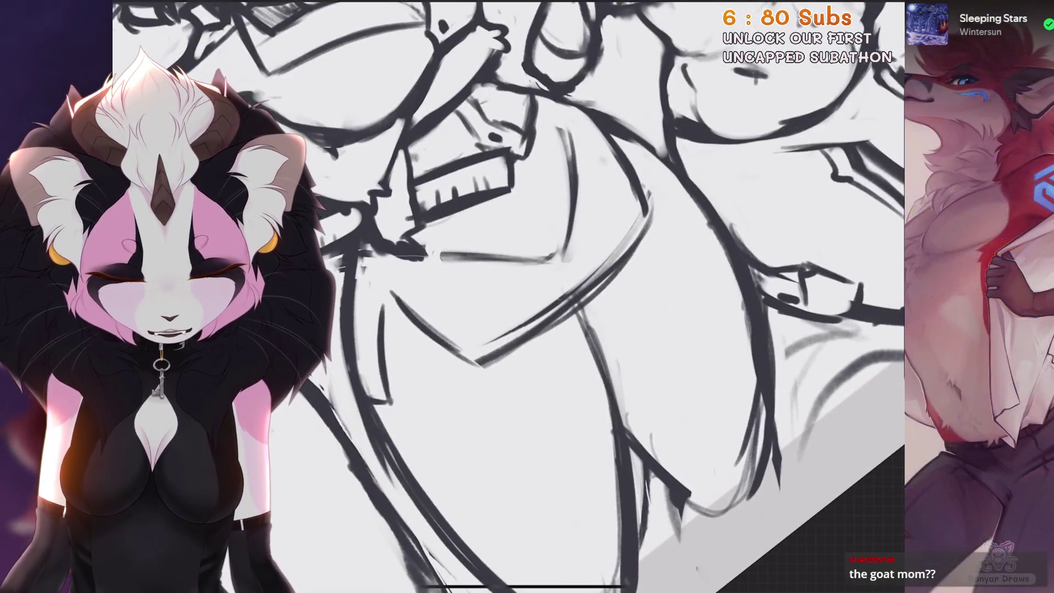
pyautogui.scroll(-3, 508, 296)
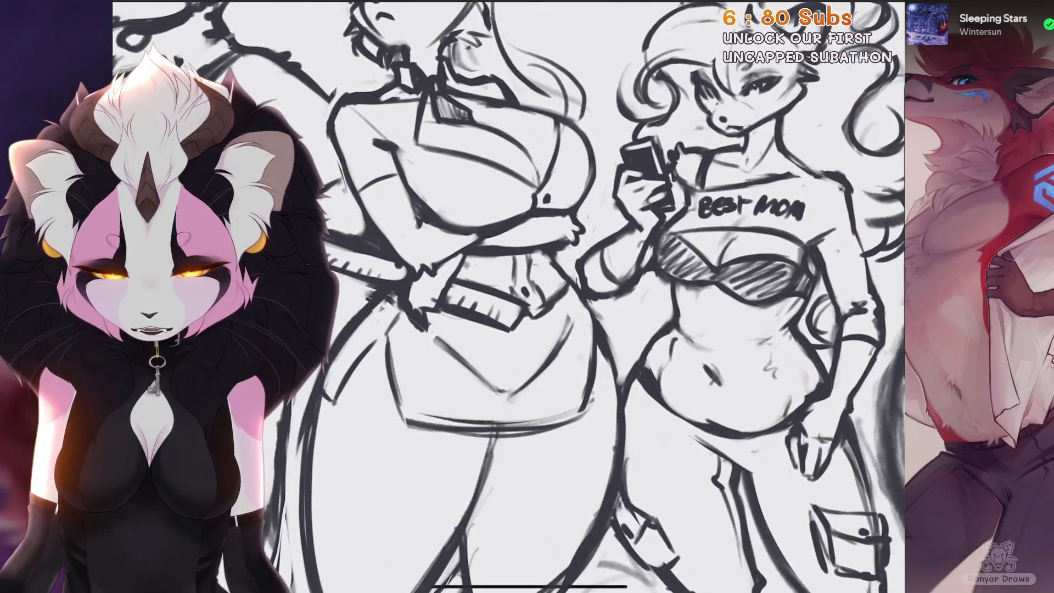
pyautogui.moveTo(579, 300); pyautogui.dragTo(616, 394)
pyautogui.moveTo(579, 319); pyautogui.dragTo(556, 349)
pyautogui.scroll(-3, 507, 297)
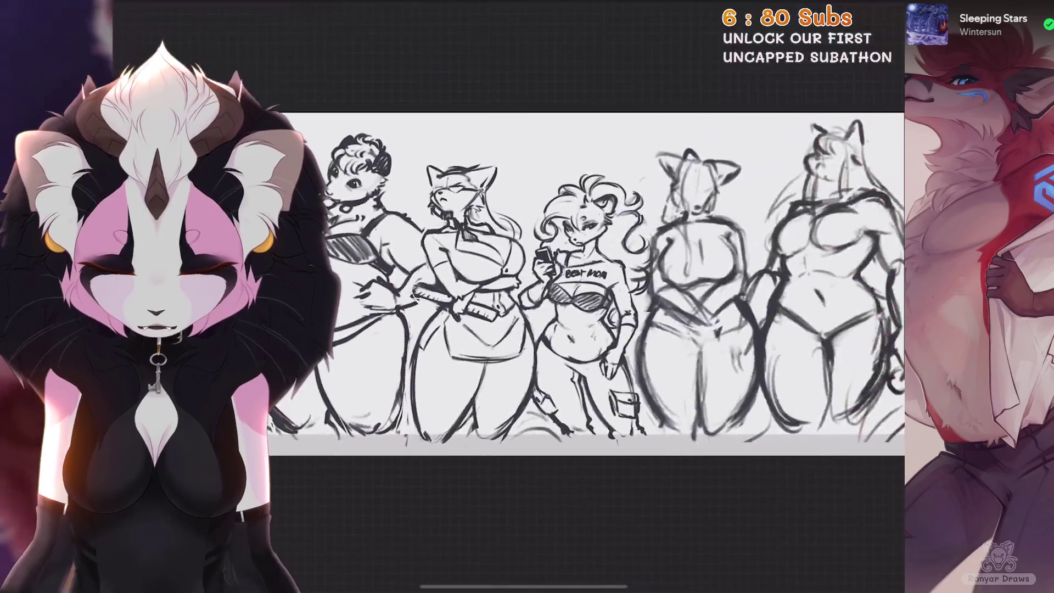
pyautogui.scroll(5, 508, 296)
# Check the brush library without changing brushes and undo another stray stroke
pyautogui.press('b')
pyautogui.press('Escape')
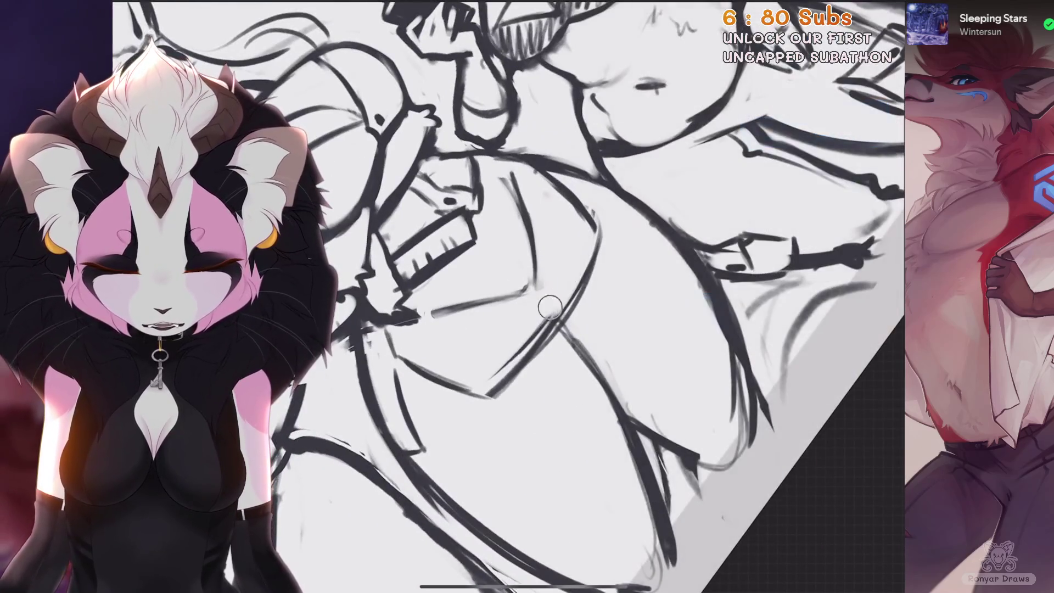
pyautogui.scroll(-3, 508, 297)
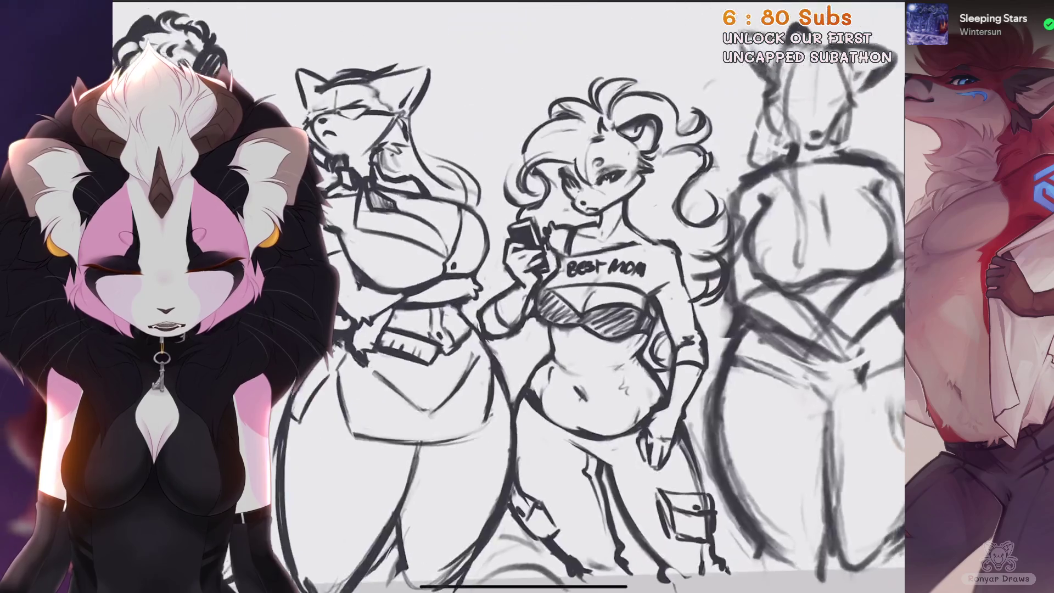
pyautogui.scroll(3, 508, 296)
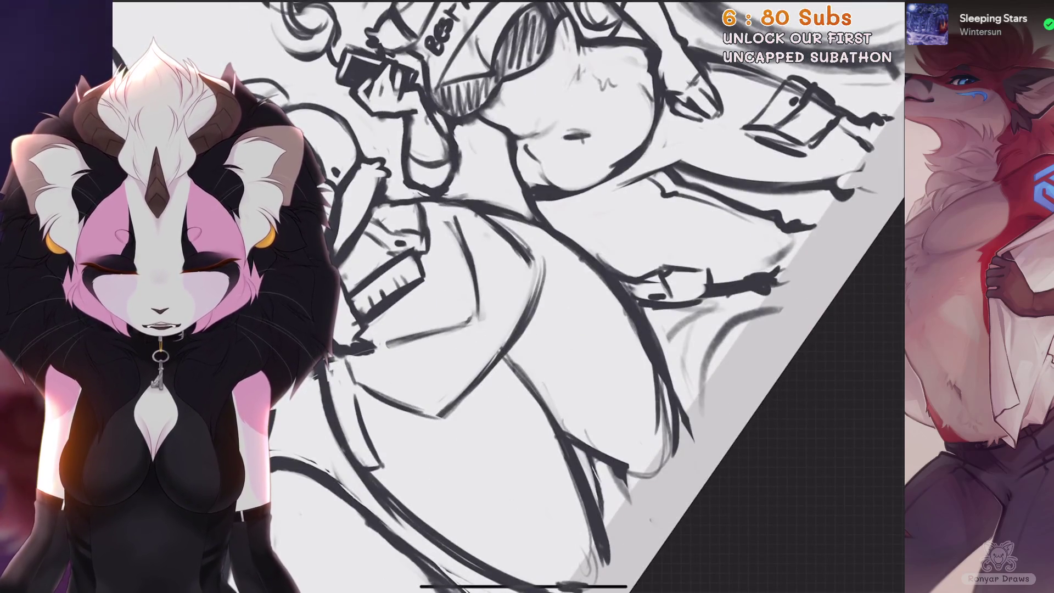
pyautogui.scroll(-3, 507, 296)
pyautogui.hotkey('ctrl', 'z')
pyautogui.scroll(3, 507, 296)
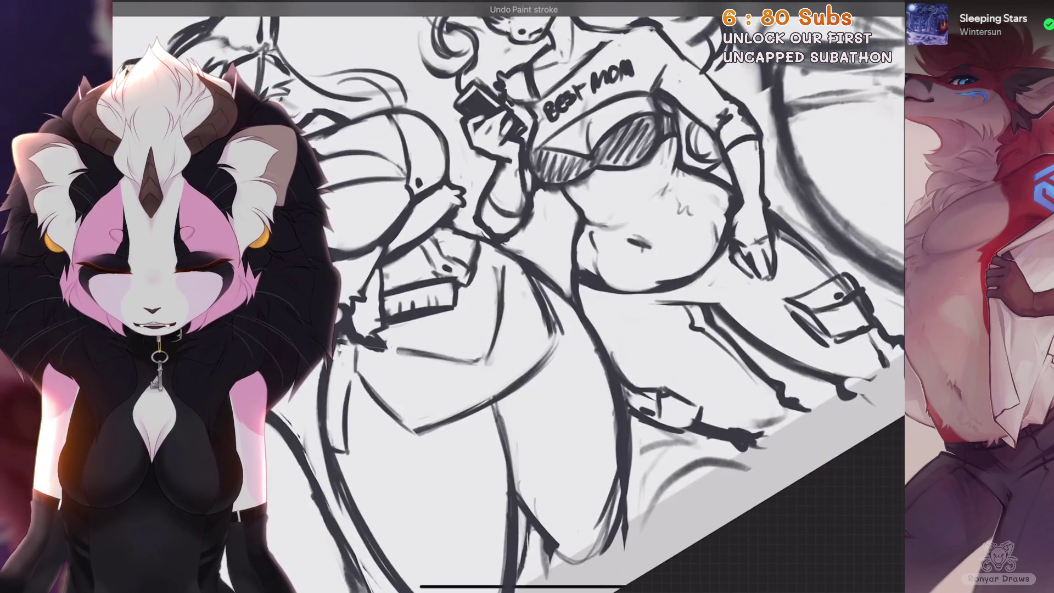
pyautogui.scroll(-3, 508, 296)
pyautogui.scroll(-2, 588, 280)
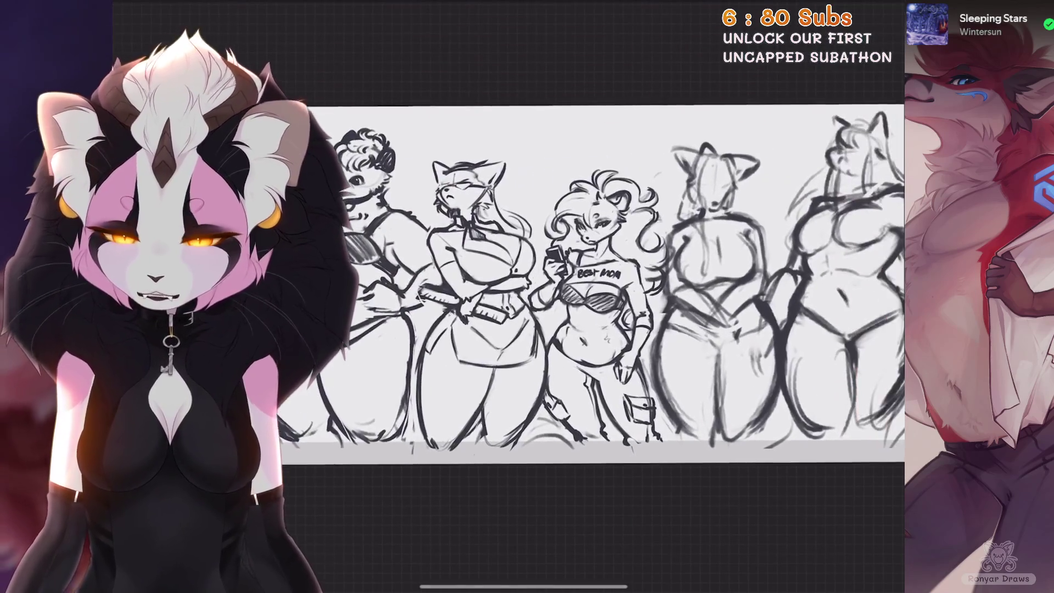
pyautogui.hscroll(-2, 587, 280)
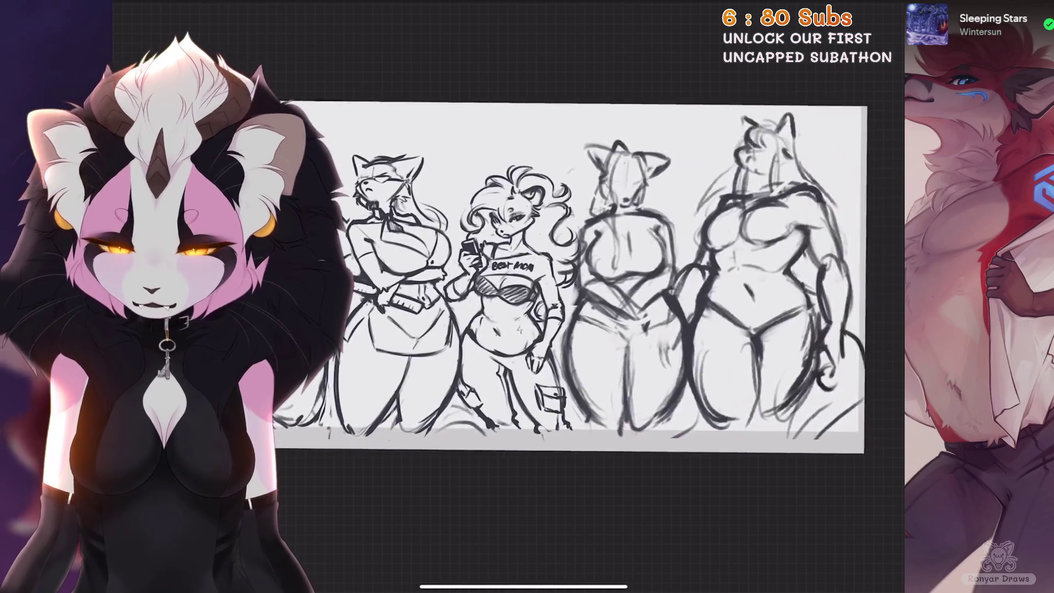
# Draw a thin line down the figure and add a small stroke to the sketch
pyautogui.press('l')
pyautogui.scroll(3, 507, 280)
pyautogui.scroll(3, 620, 280)
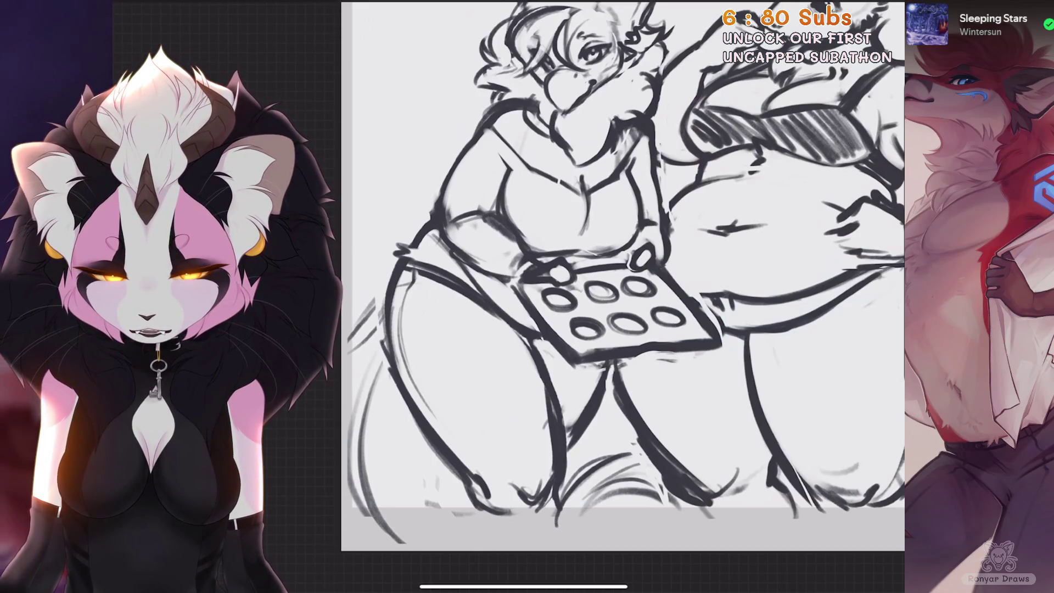
pyautogui.scroll(-3, 623, 296)
pyautogui.scroll(-3, 620, 297)
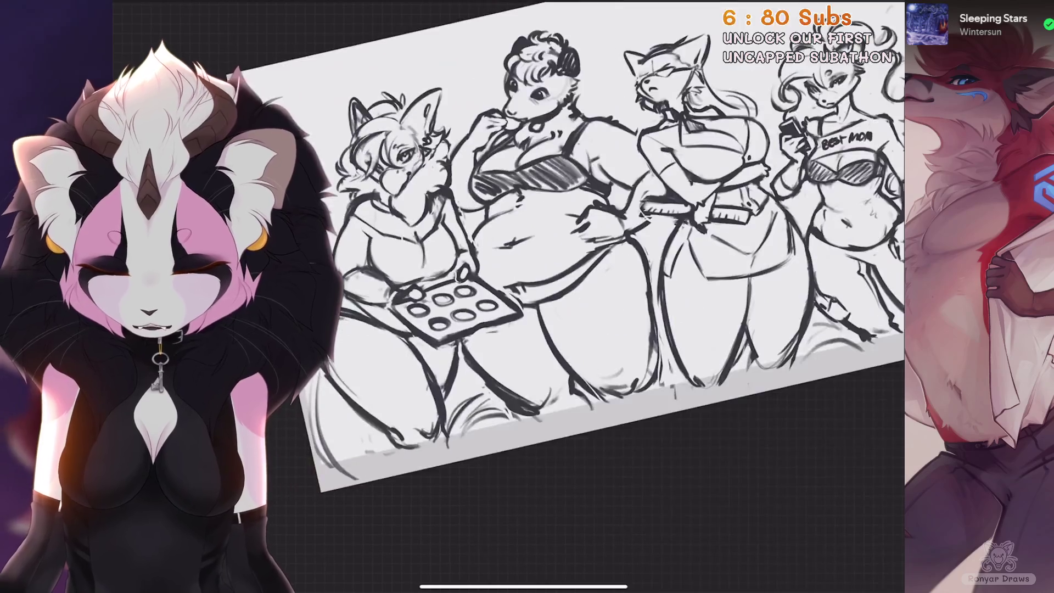
pyautogui.scroll(4, 620, 296)
pyautogui.moveTo(608, 277); pyautogui.dragTo(627, 413)
pyautogui.moveTo(498, 428); pyautogui.dragTo(507, 458)
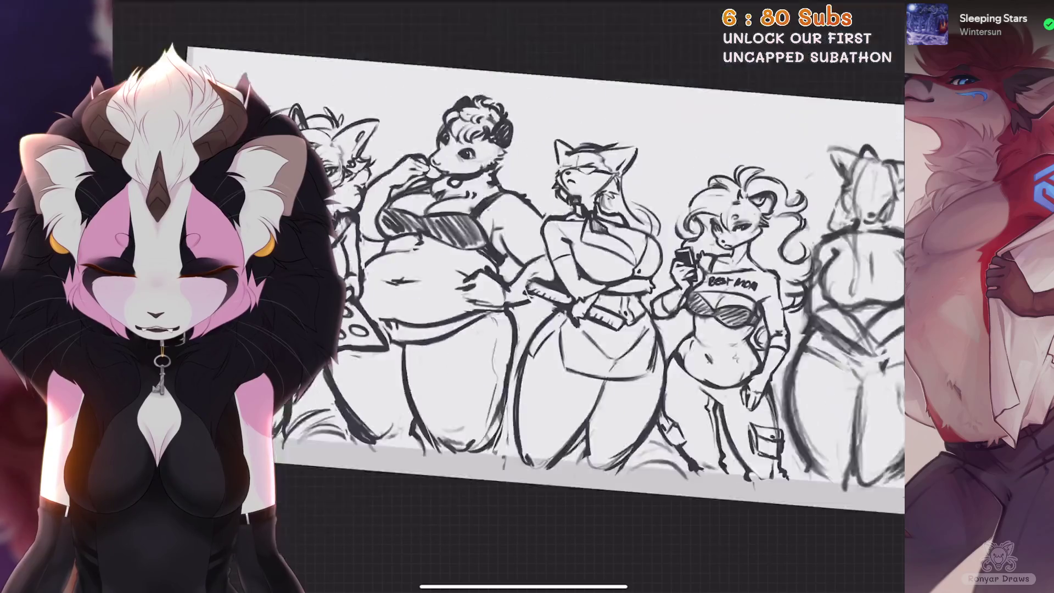
pyautogui.scroll(-3, 623, 296)
pyautogui.scroll(4, 623, 296)
pyautogui.scroll(-3, 620, 296)
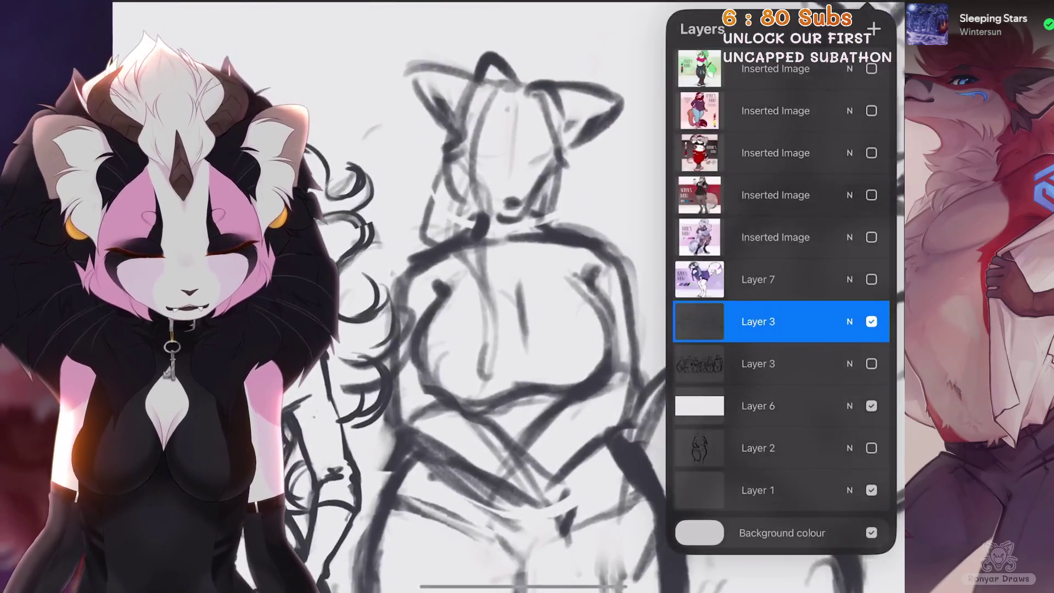
# Show the green wolf reference image from the top Inserted Image layer, then hide it again
pyautogui.scroll(4, 620, 296)
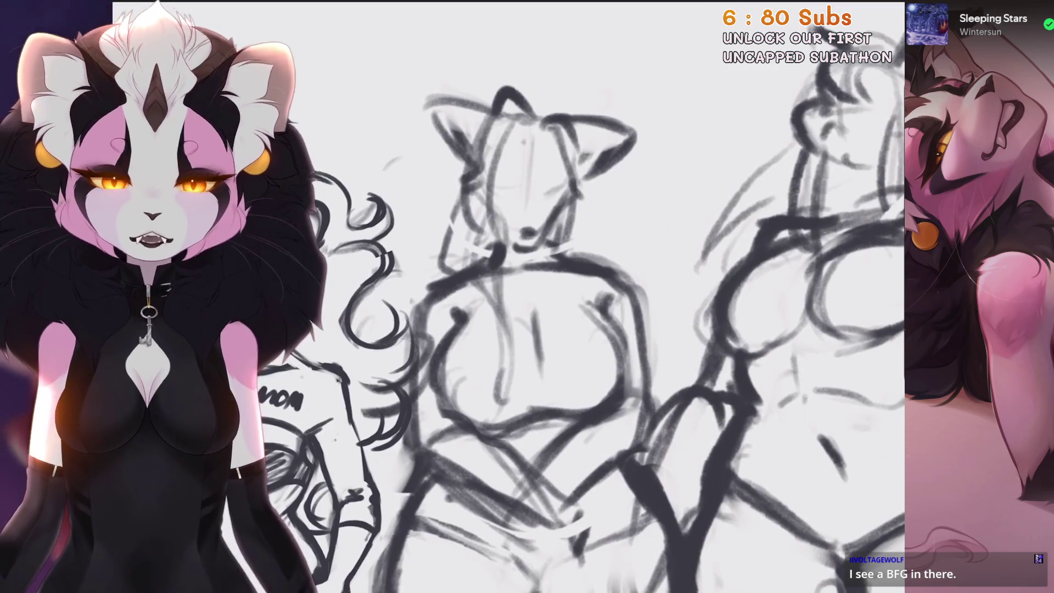
pyautogui.click(866, 6)
pyautogui.click(871, 69)
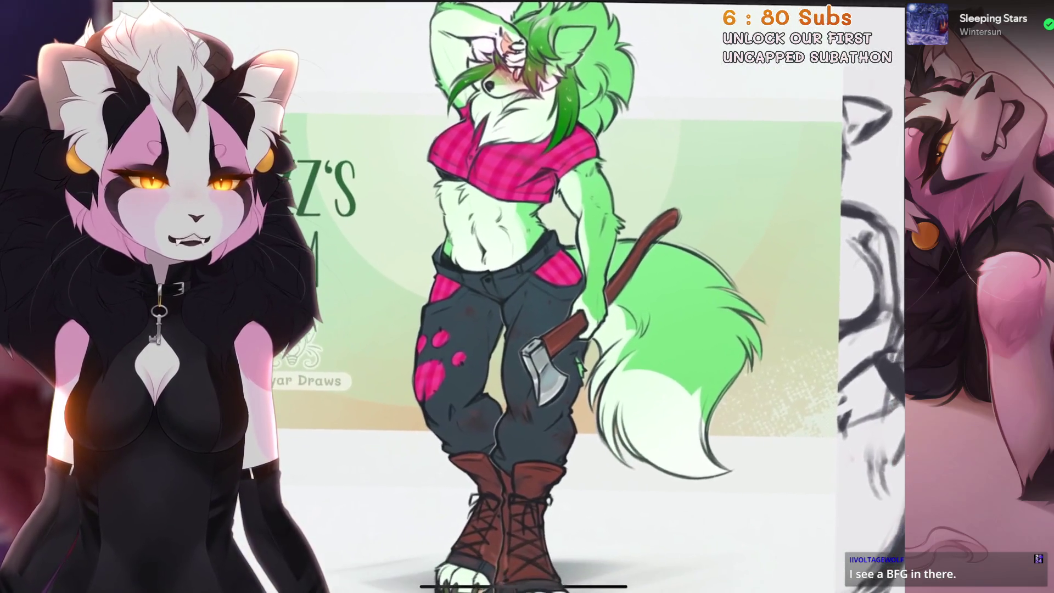
pyautogui.click(866, 6)
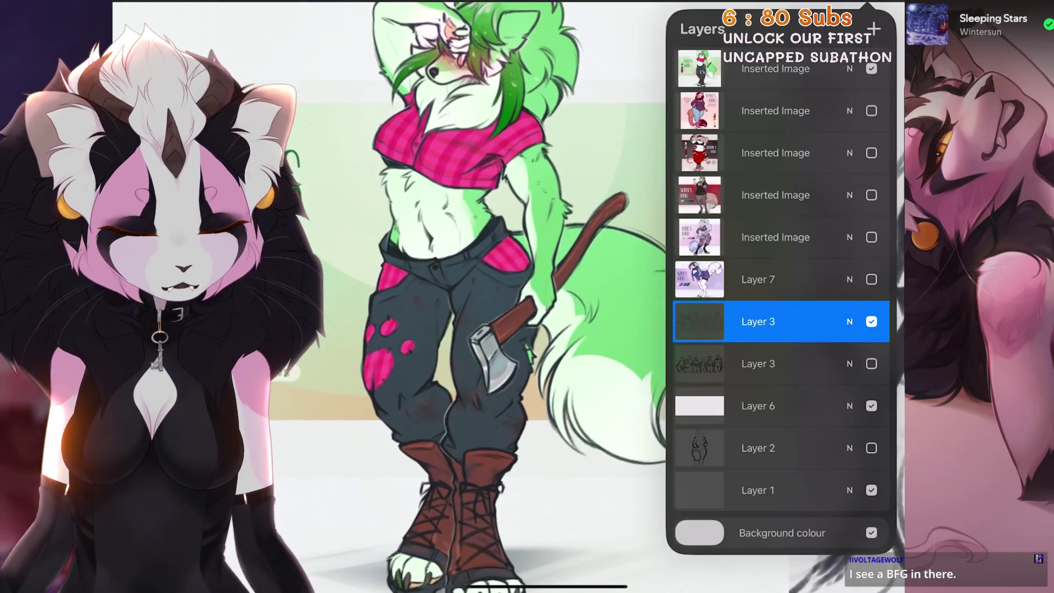
pyautogui.click(870, 68)
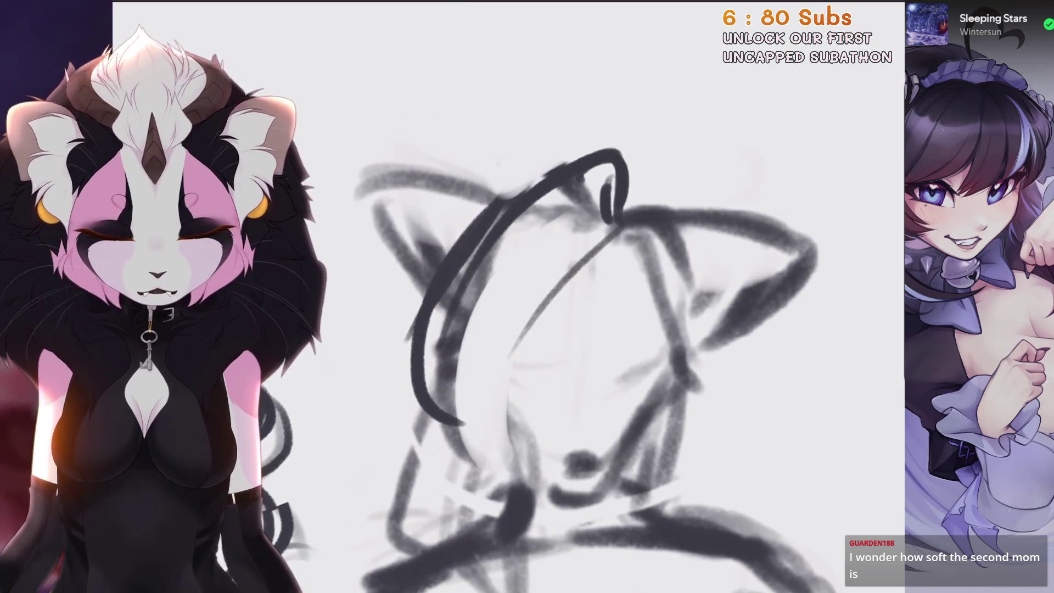
# Replace the earlier head strokes with a long strand across the face and a dark parting tuft
pyautogui.hotkey('ctrl', 'z')
pyautogui.hotkey('ctrl', 'z')
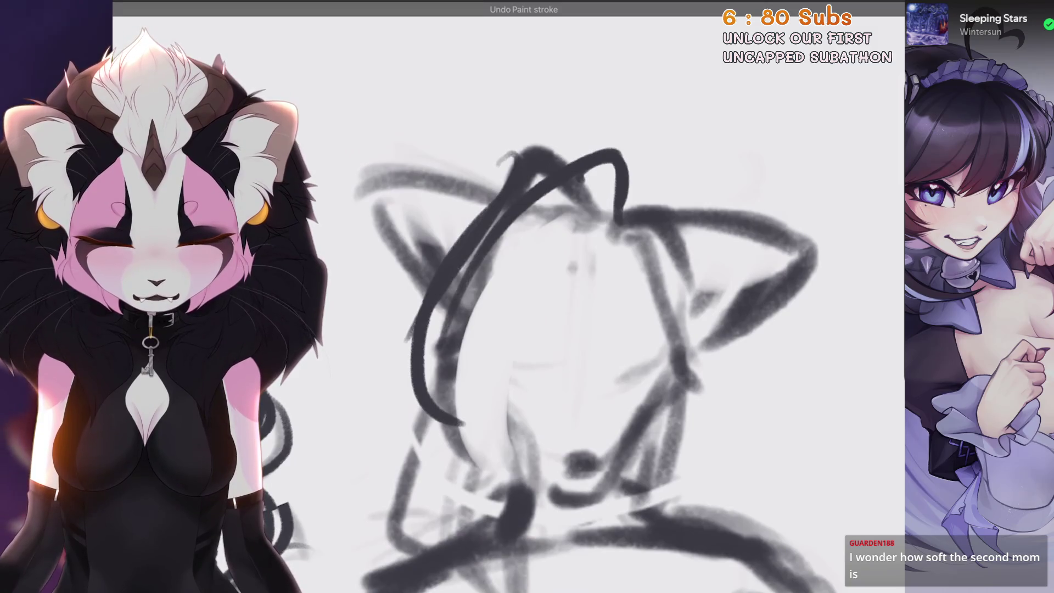
pyautogui.hotkey('ctrl', 'z')
pyautogui.moveTo(604, 241)
pyautogui.mouseDown()
pyautogui.moveTo(587, 212)
pyautogui.moveTo(543, 244)
pyautogui.moveTo(600, 237)
pyautogui.mouseUp()
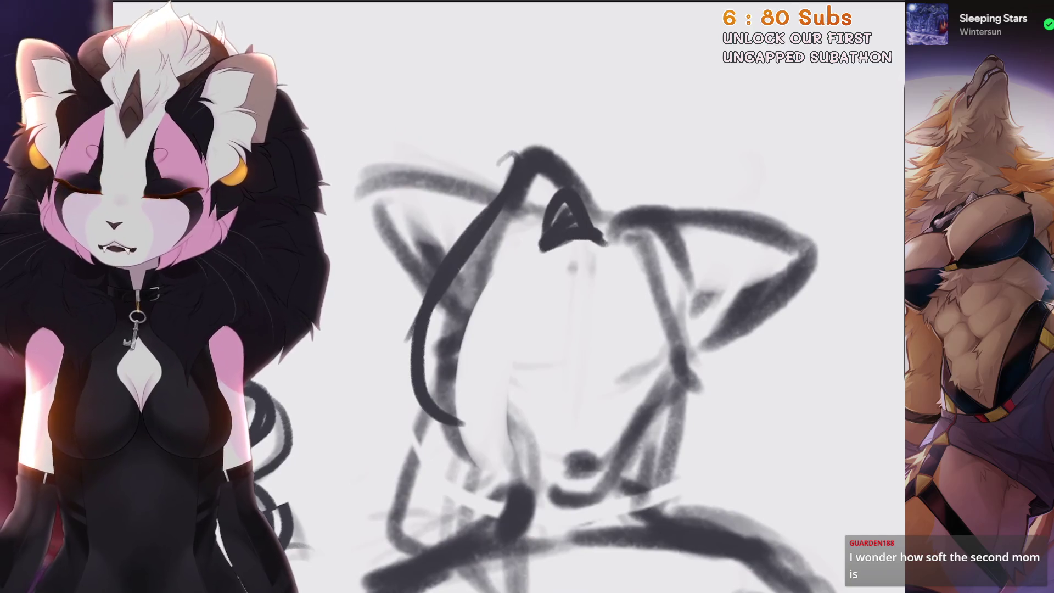
pyautogui.hotkey('ctrl', 'z')
pyautogui.moveTo(555, 203); pyautogui.dragTo(460, 396)
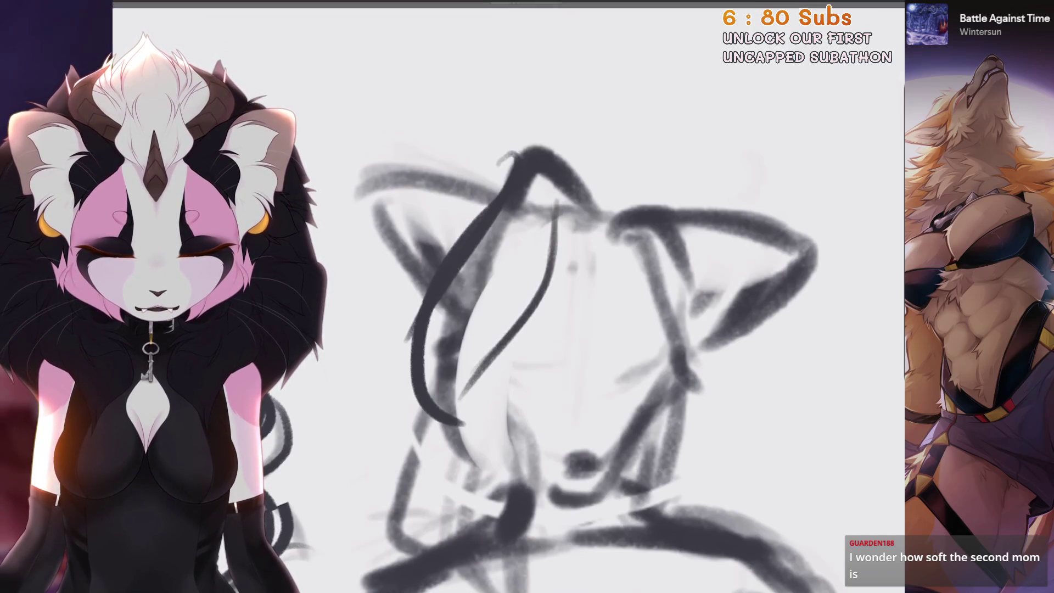
pyautogui.moveTo(557, 200); pyautogui.dragTo(598, 294)
pyautogui.scroll(-1, 571, 329)
pyautogui.scroll(1, 570, 330)
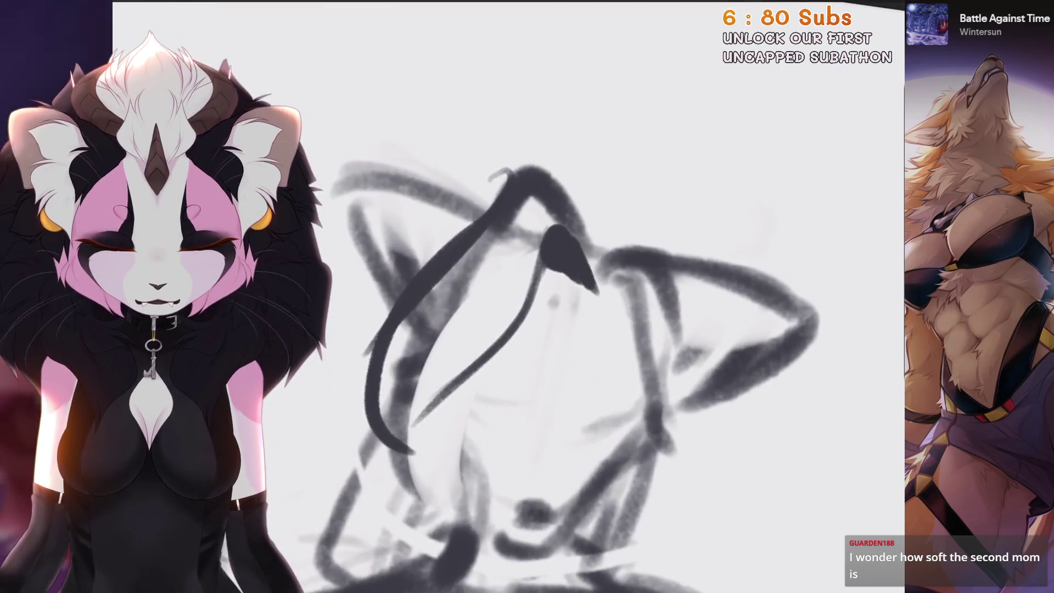
# Sketch thin strands from the parting, reworking one into a curved strand
pyautogui.moveTo(557, 172)
pyautogui.mouseDown()
pyautogui.moveTo(598, 258)
pyautogui.moveTo(653, 214)
pyautogui.mouseUp()
pyautogui.hotkey('ctrl', 'z')
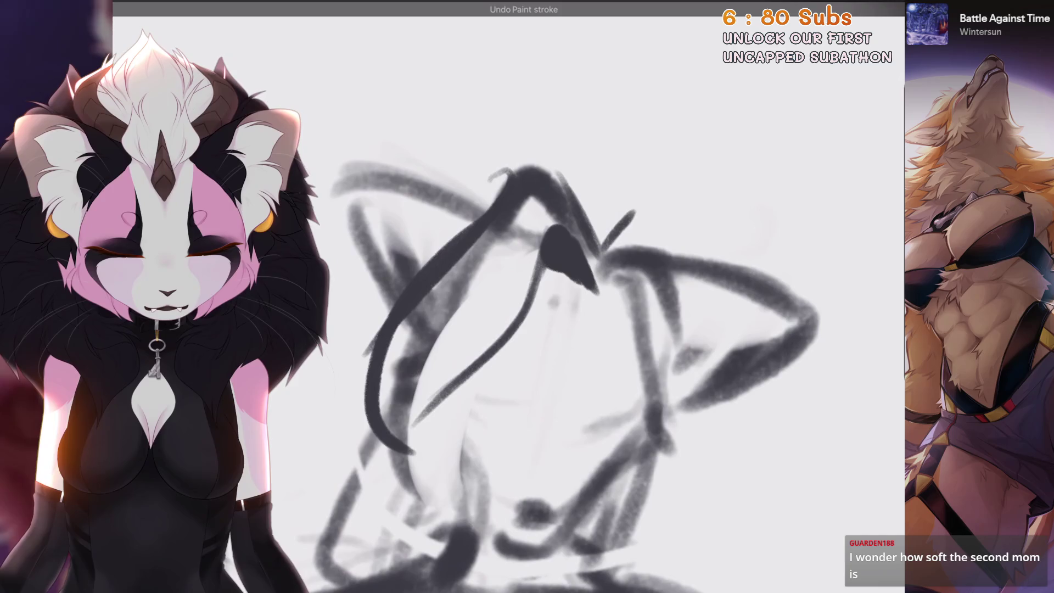
pyautogui.moveTo(604, 258)
pyautogui.mouseDown()
pyautogui.moveTo(667, 203)
pyautogui.moveTo(645, 368)
pyautogui.mouseUp()
pyautogui.scroll(-1, 549, 297)
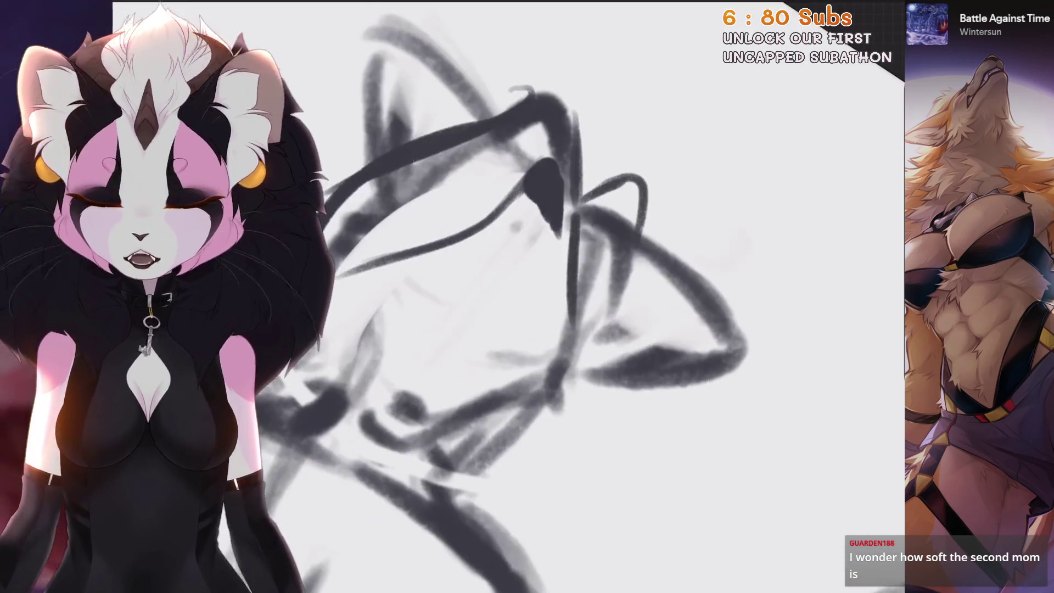
pyautogui.hotkey('ctrl', 'z')
pyautogui.moveTo(576, 214); pyautogui.dragTo(556, 343)
pyautogui.hotkey('ctrl', 'z')
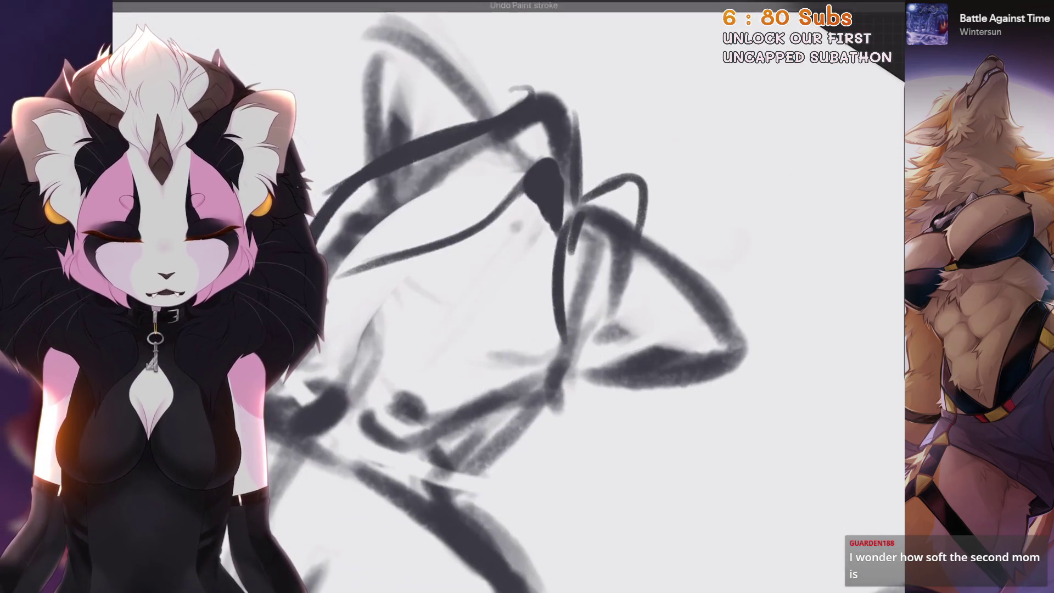
pyautogui.hotkey('ctrl', 'z')
pyautogui.moveTo(571, 211); pyautogui.dragTo(585, 398)
# Try an extra hair strand and short strokes below the hair, undoing the unwanted ones
pyautogui.moveTo(573, 241); pyautogui.dragTo(609, 455)
pyautogui.hotkey('ctrl', 'z')
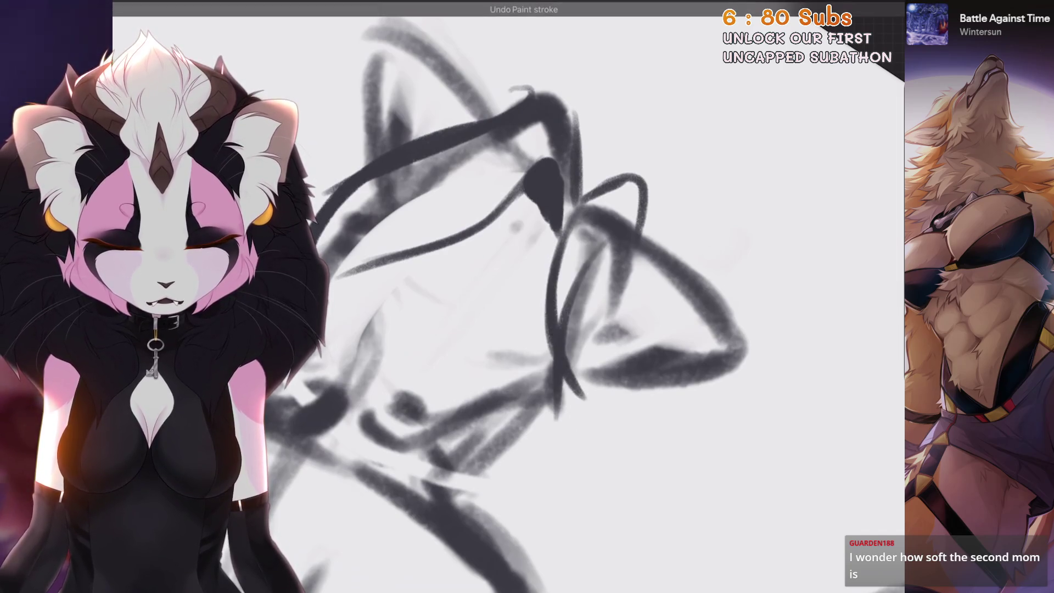
pyautogui.hotkey('ctrl', 'z')
pyautogui.moveTo(566, 378); pyautogui.dragTo(521, 439)
pyautogui.moveTo(609, 277); pyautogui.dragTo(527, 450)
pyautogui.hotkey('ctrl', 'z')
pyautogui.hotkey('ctrl', 'z')
pyautogui.scroll(-1, 549, 296)
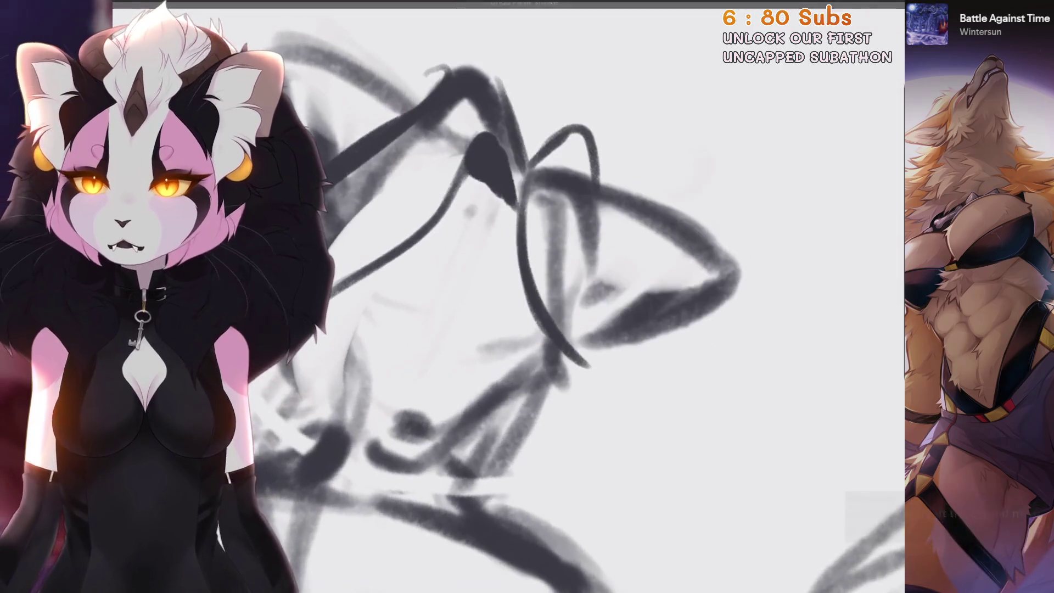
# Add strands down the right side of the hair loop and a short stroke on the face
pyautogui.moveTo(583, 140); pyautogui.dragTo(590, 346)
pyautogui.moveTo(574, 241); pyautogui.dragTo(639, 378)
pyautogui.moveTo(531, 309)
pyautogui.mouseDown()
pyautogui.moveTo(534, 344)
pyautogui.moveTo(581, 439)
pyautogui.mouseUp()
pyautogui.scroll(-2, 548, 296)
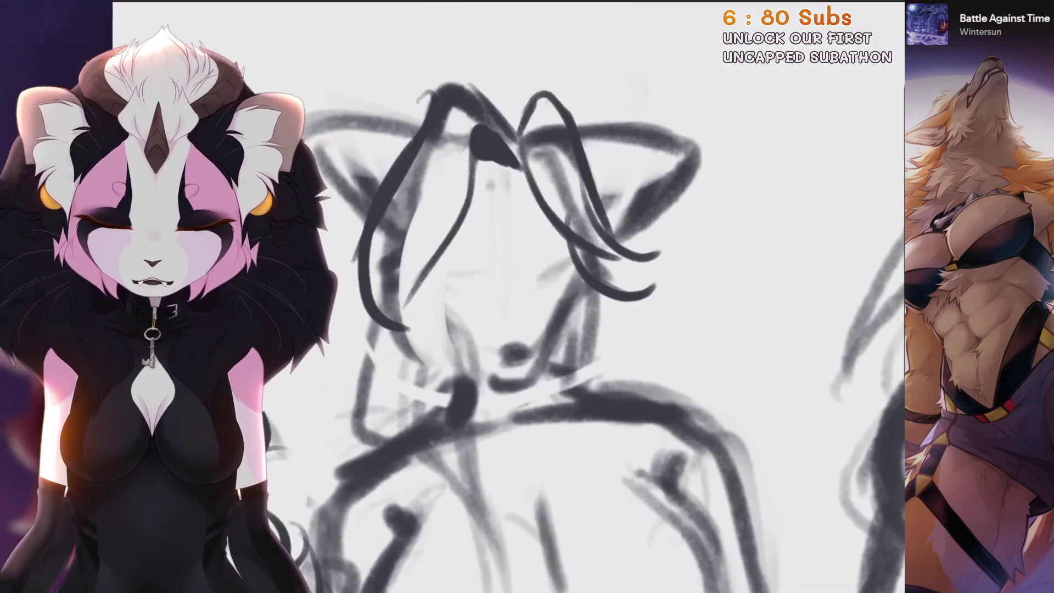
pyautogui.scroll(-2, 549, 297)
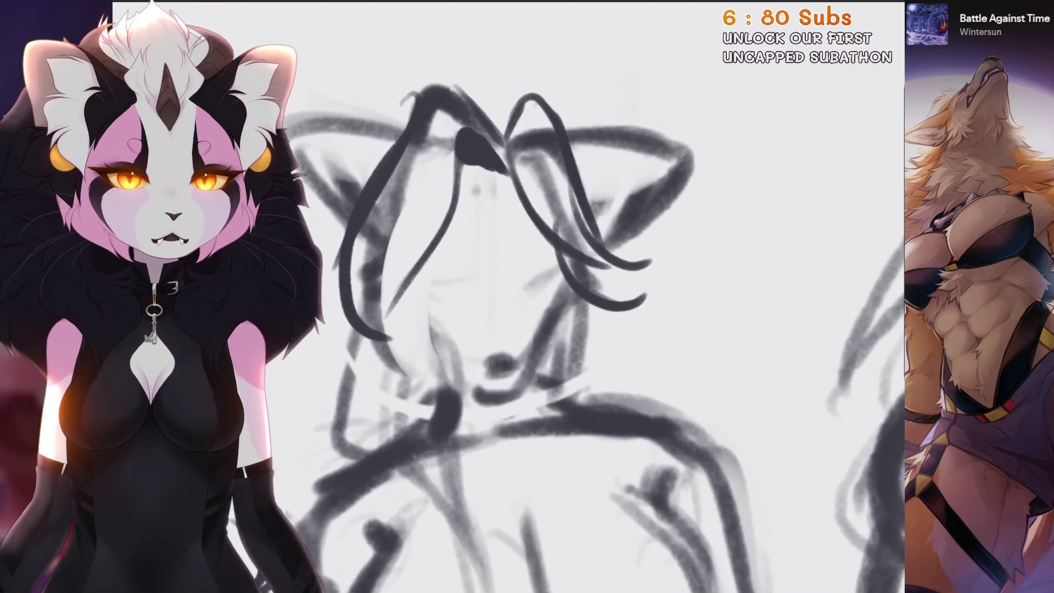
pyautogui.scroll(-2, 549, 296)
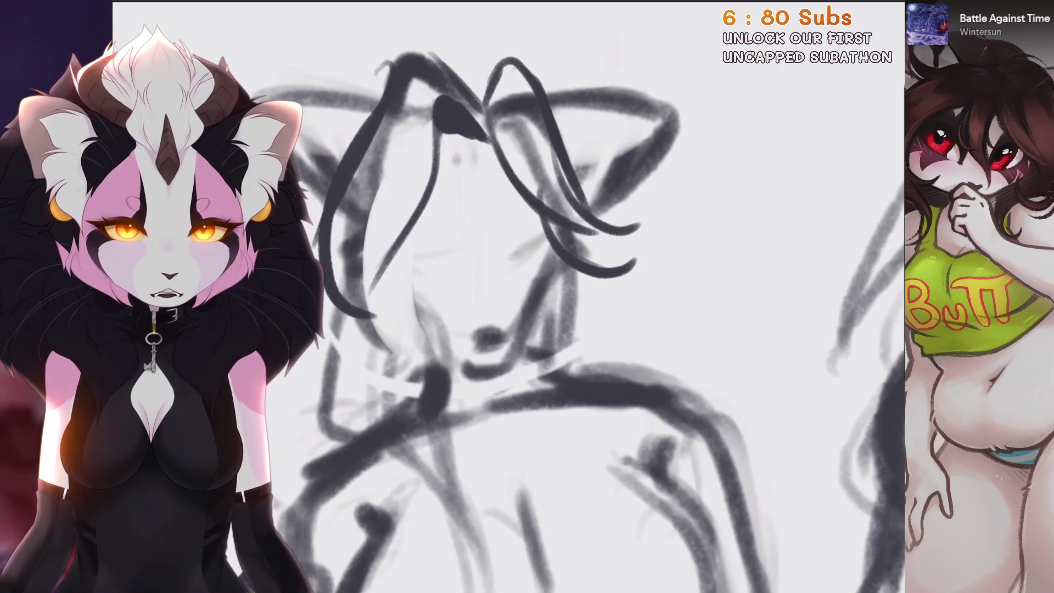
# Try circle eyes, then undo them and dab a small dark nose mark on the face
pyautogui.scroll(5, 330, 340)
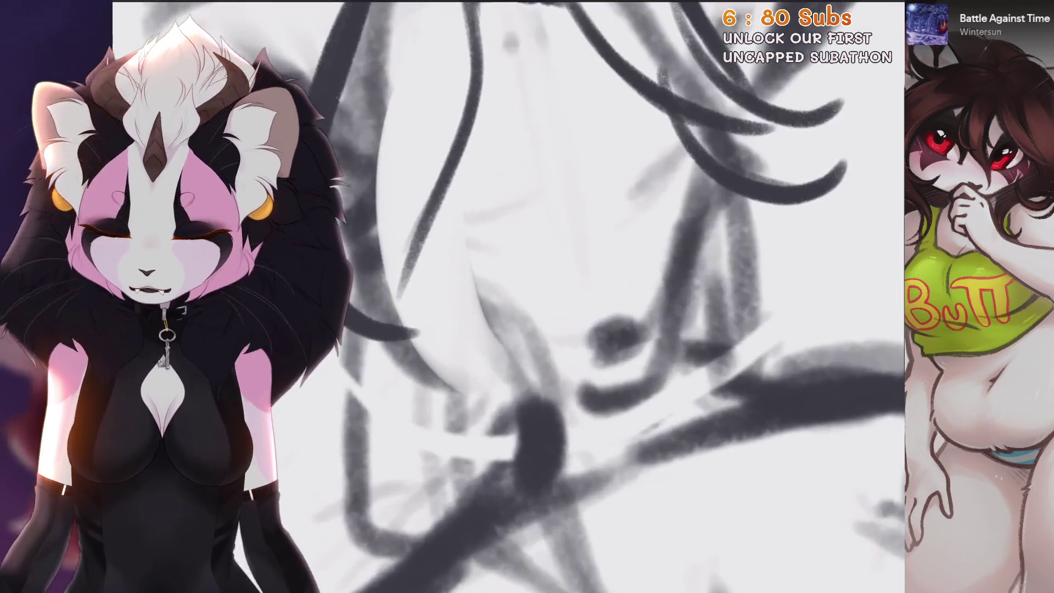
pyautogui.moveTo(631, 225); pyautogui.dragTo(628, 241)
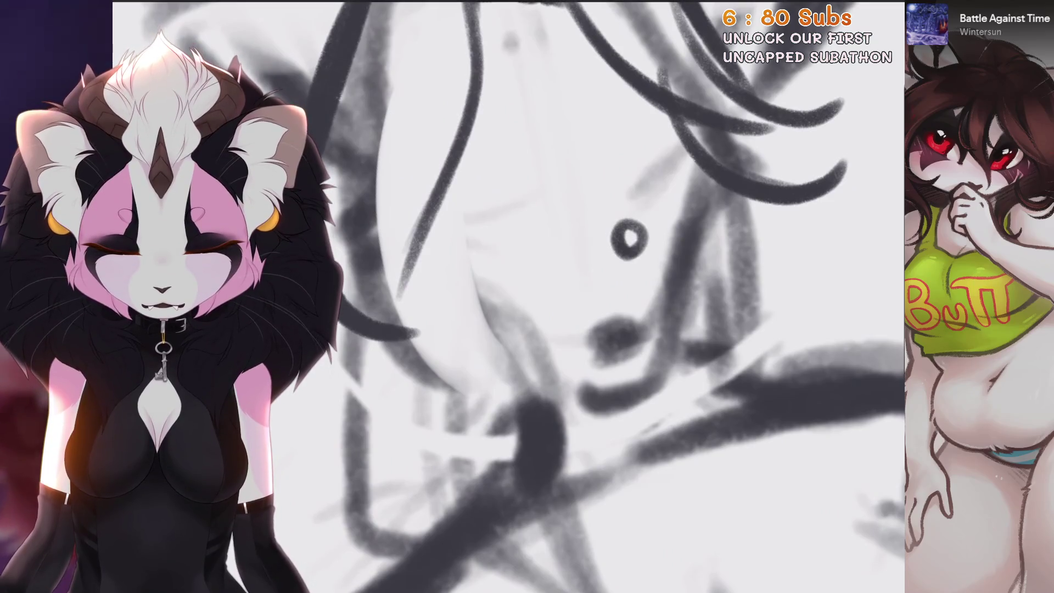
pyautogui.moveTo(546, 256); pyautogui.dragTo(439, 414)
pyautogui.scroll(-1, 546, 258)
pyautogui.hotkey('ctrl', 'z')
pyautogui.hotkey('ctrl', 'z')
pyautogui.hotkey('ctrl', 'z')
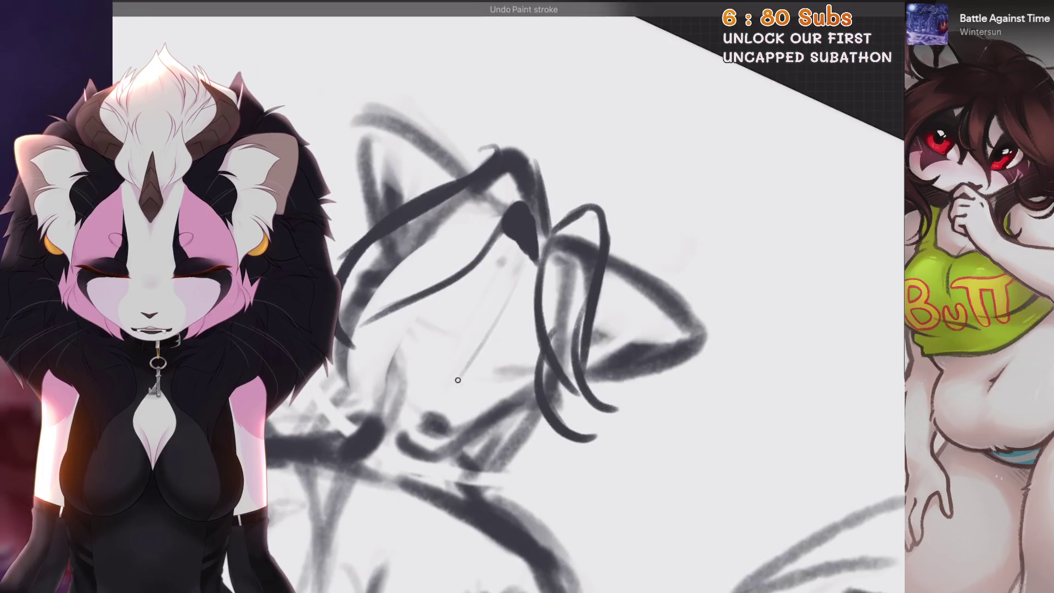
pyautogui.moveTo(522, 402); pyautogui.dragTo(526, 406)
pyautogui.scroll(2, 526, 406)
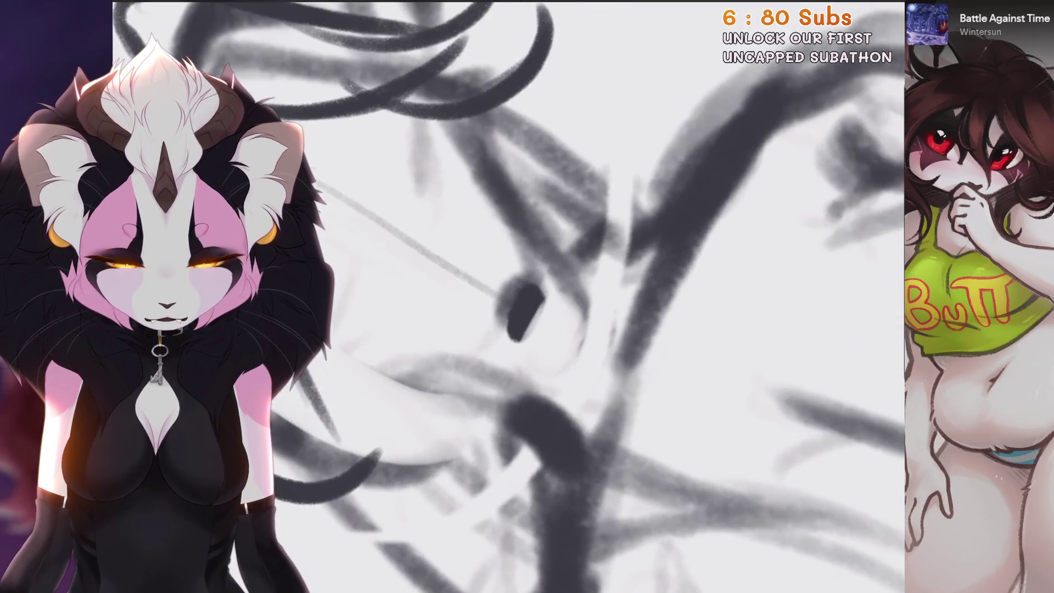
pyautogui.moveTo(538, 241)
pyautogui.mouseDown()
pyautogui.moveTo(587, 296)
pyautogui.moveTo(599, 353)
pyautogui.moveTo(554, 379)
pyautogui.mouseUp()
pyautogui.hotkey('ctrl', 'z')
pyautogui.scroll(-3, 527, 297)
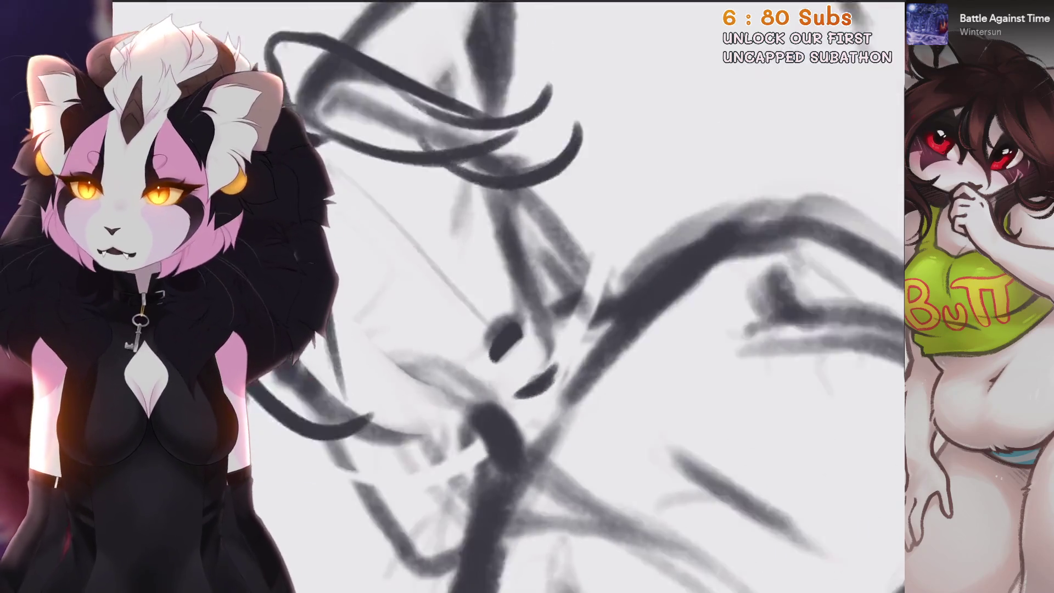
pyautogui.hotkey('ctrl', 'z')
# Refine the face outline with short dark strokes and erase most of the nose mark
pyautogui.moveTo(463, 403); pyautogui.dragTo(511, 419)
pyautogui.moveTo(543, 255); pyautogui.dragTo(513, 332)
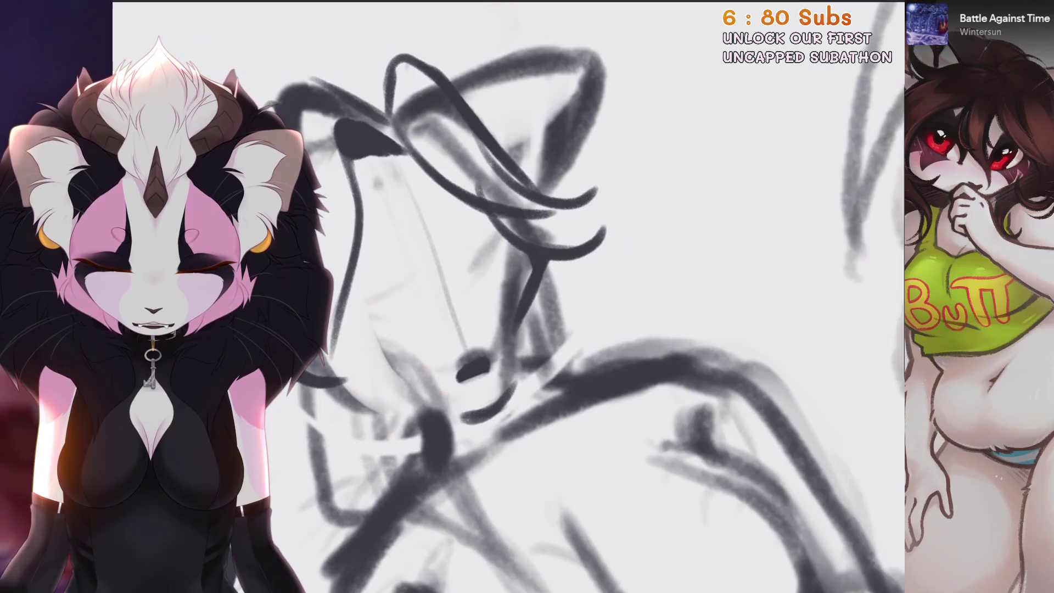
pyautogui.scroll(2, 527, 296)
pyautogui.hotkey('ctrl', 'z')
pyautogui.scroll(-3, 527, 296)
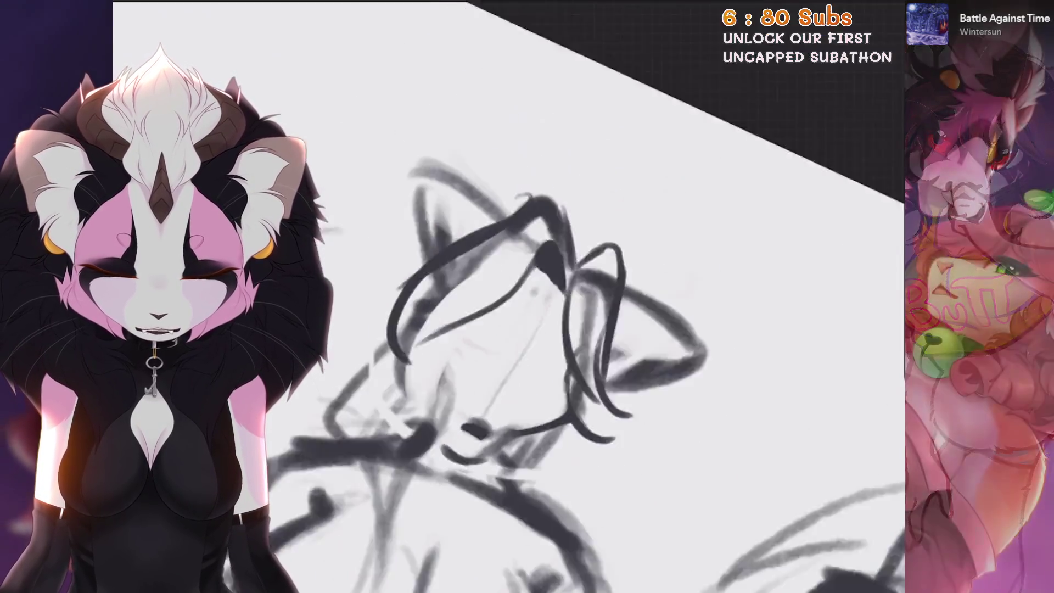
pyautogui.moveTo(560, 329); pyautogui.dragTo(507, 447)
pyautogui.scroll(2, 527, 297)
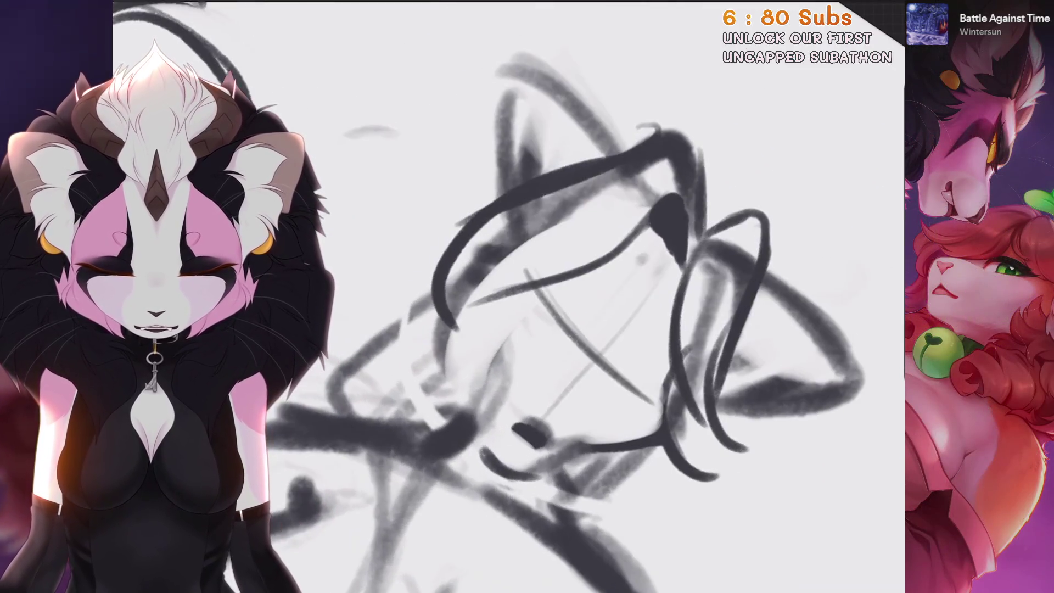
pyautogui.moveTo(500, 299); pyautogui.dragTo(473, 384)
pyautogui.hotkey('ctrl', 'z')
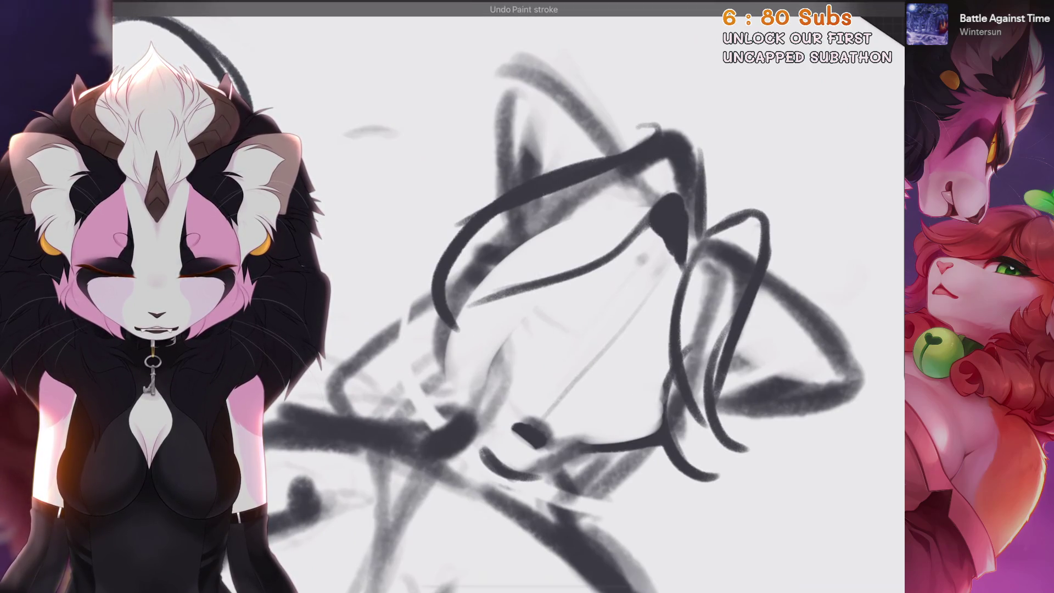
pyautogui.scroll(5, 516, 494)
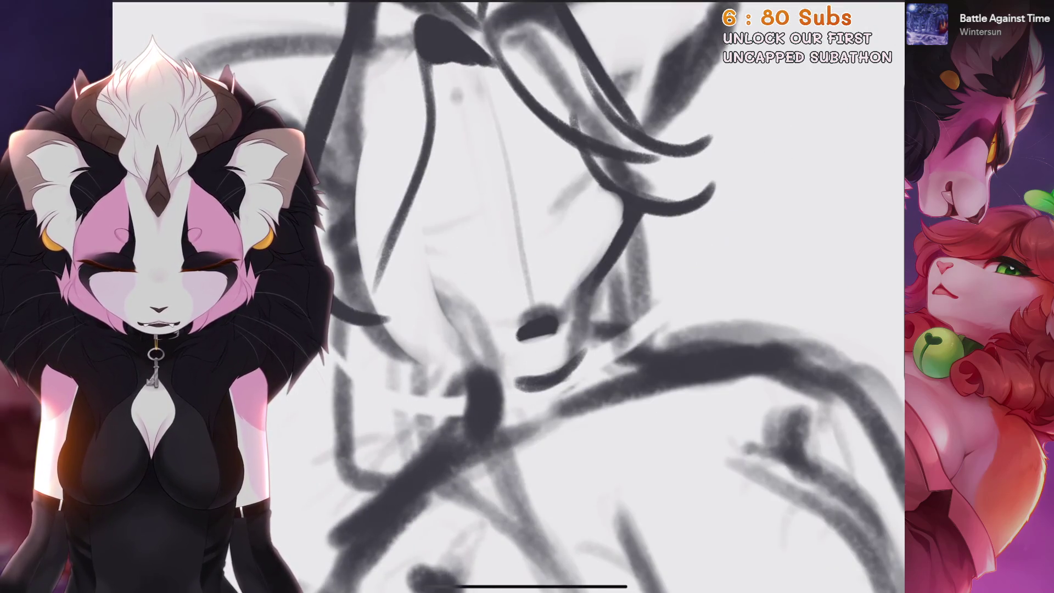
pyautogui.moveTo(549, 288); pyautogui.dragTo(525, 352)
# Redraw the jaw as a longer, darker stroke down the side of the face
pyautogui.scroll(1, 527, 329)
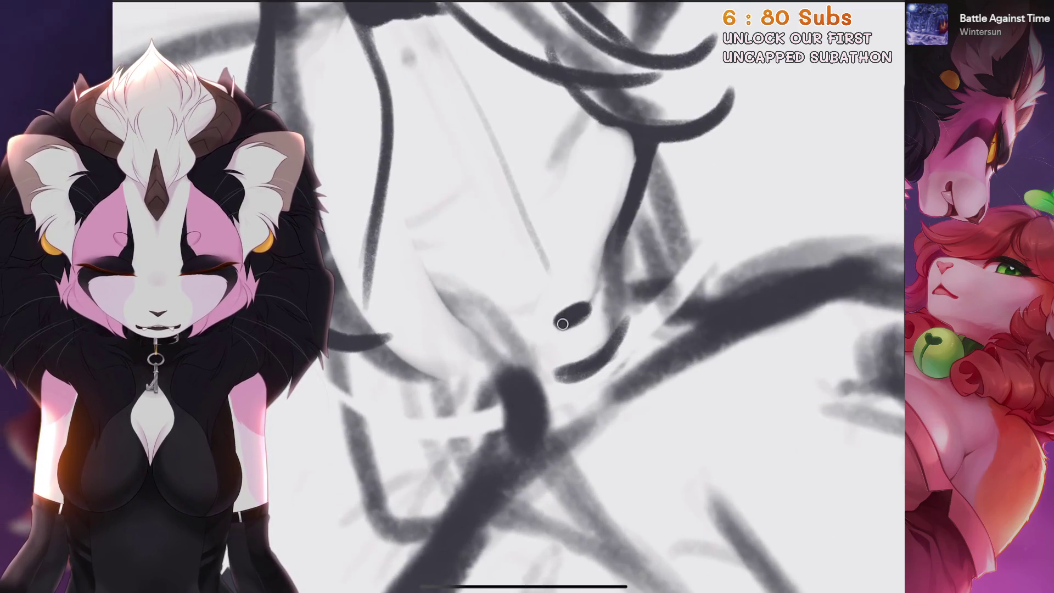
pyautogui.moveTo(626, 237)
pyautogui.mouseDown()
pyautogui.moveTo(611, 352)
pyautogui.moveTo(585, 356)
pyautogui.mouseUp()
pyautogui.scroll(3, 526, 329)
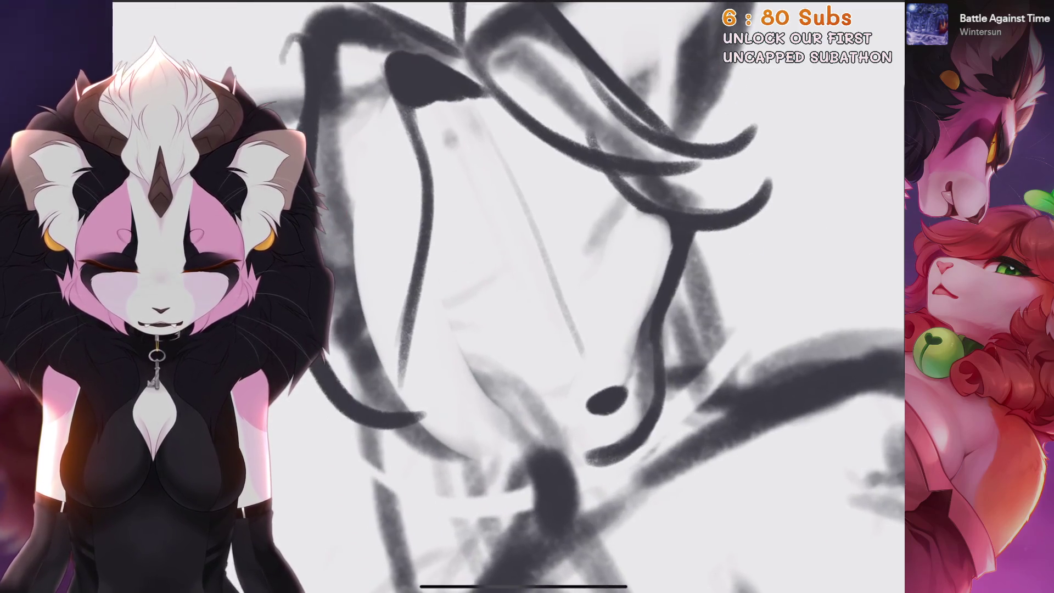
pyautogui.hotkey('ctrl', 'z')
pyautogui.scroll(2, 527, 329)
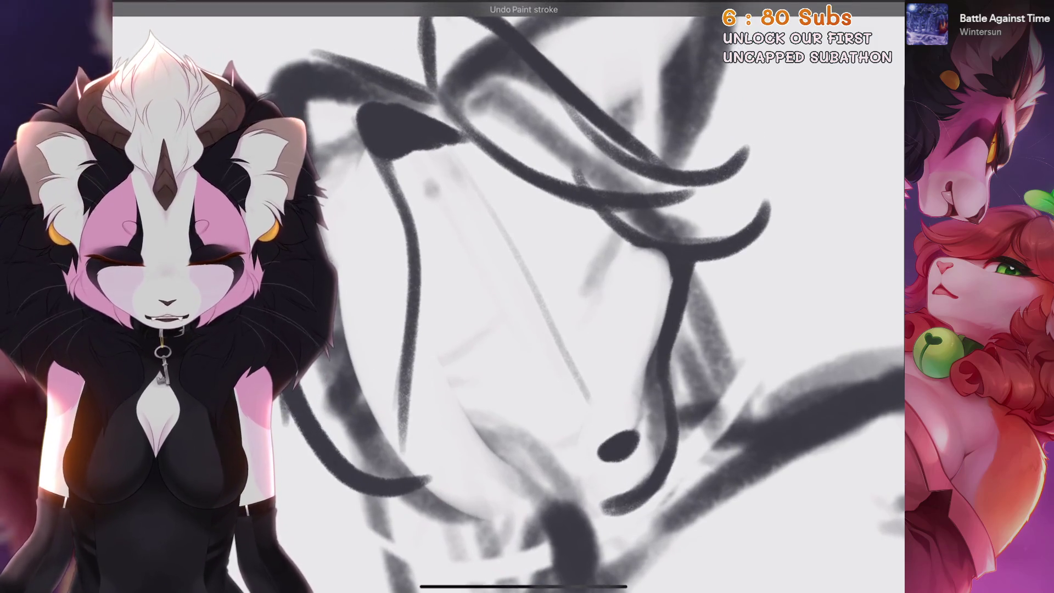
pyautogui.moveTo(631, 250)
pyautogui.mouseDown()
pyautogui.moveTo(584, 319)
pyautogui.moveTo(511, 362)
pyautogui.mouseUp()
pyautogui.scroll(-3, 527, 296)
pyautogui.scroll(-3, 527, 296)
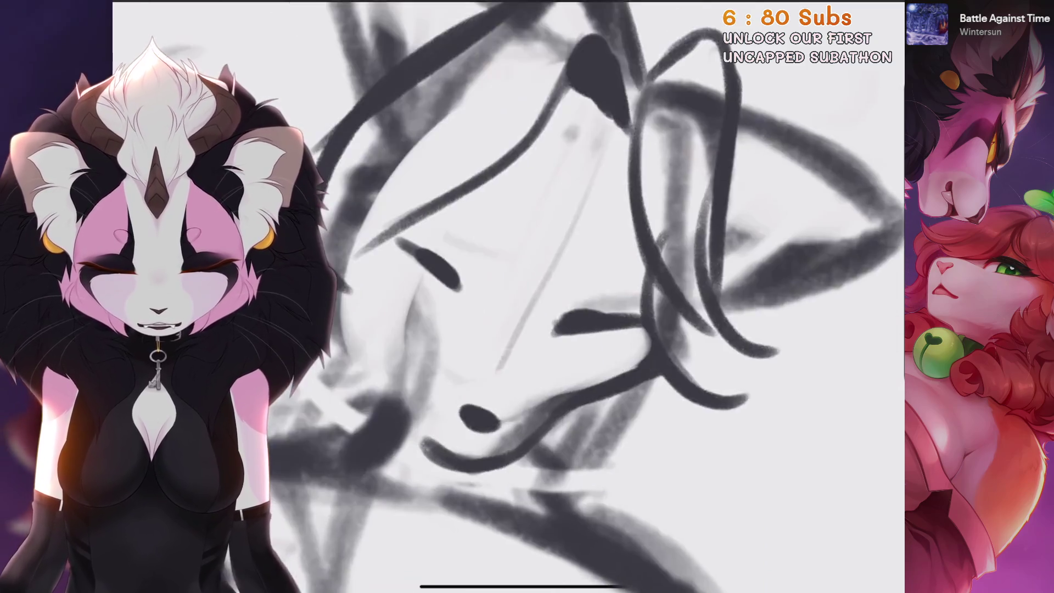
pyautogui.hotkey('ctrl', 'z')
pyautogui.moveTo(598, 301); pyautogui.dragTo(486, 443)
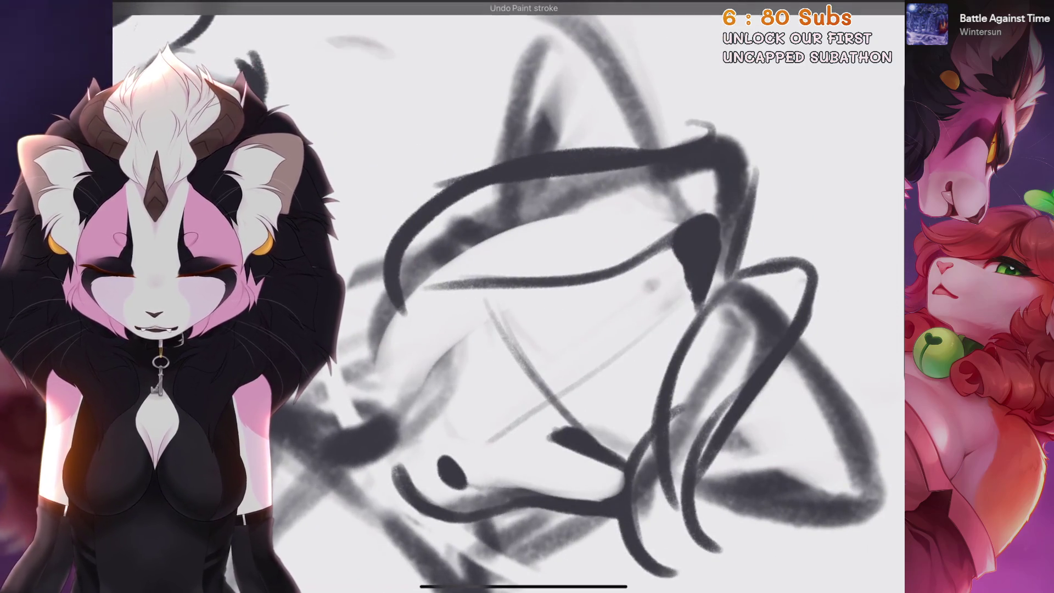
pyautogui.scroll(-3, 527, 297)
pyautogui.hotkey('ctrl', 'z')
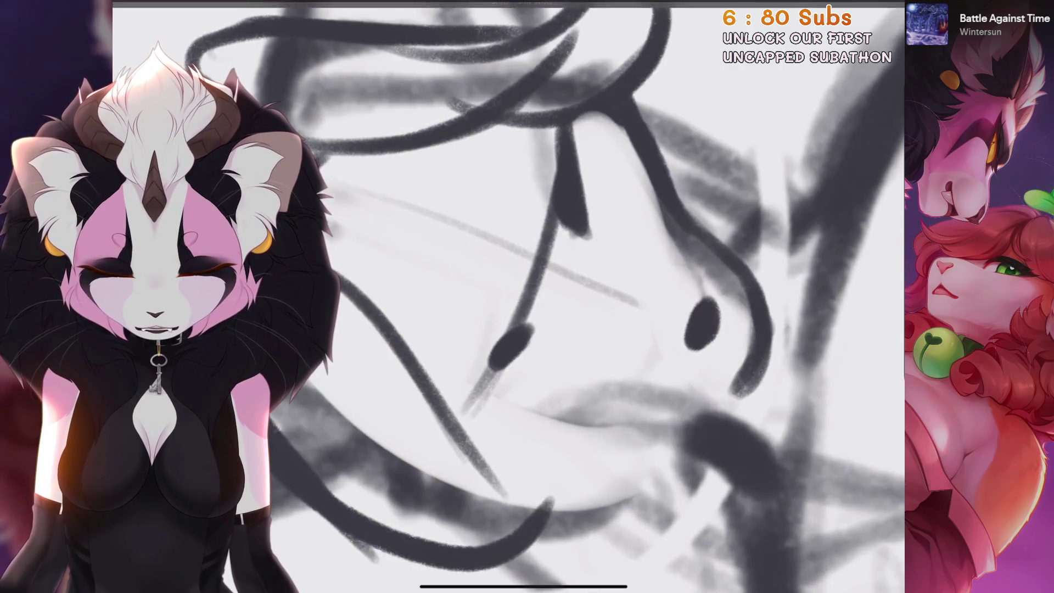
# Add short dark strokes and a diagonal strand near the face, undoing misplaced ones
pyautogui.moveTo(504, 365); pyautogui.dragTo(461, 417)
pyautogui.scroll(-3, 526, 296)
pyautogui.scroll(-3, 527, 296)
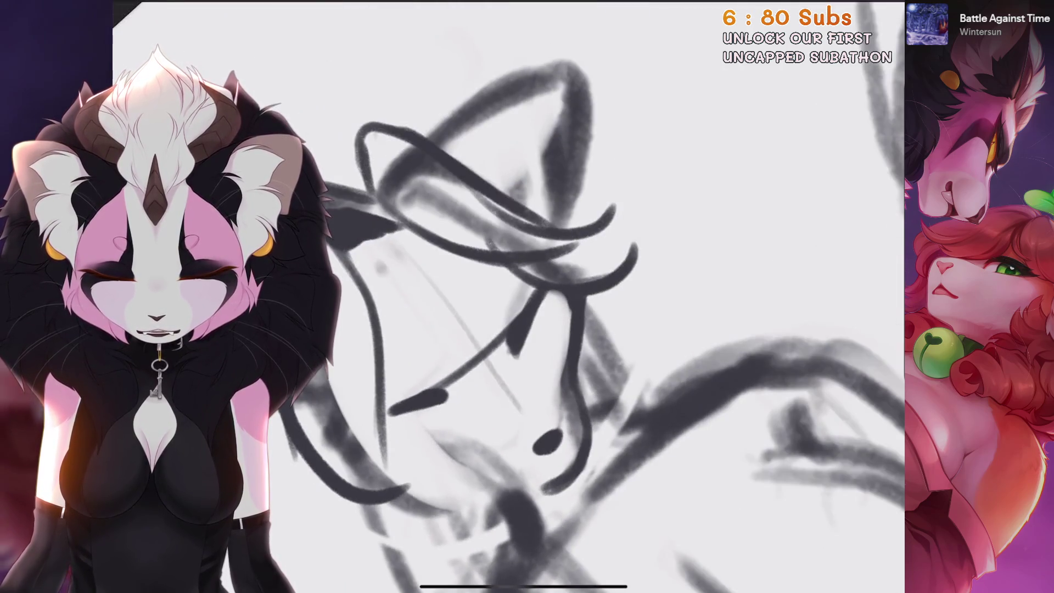
pyautogui.scroll(3, 527, 297)
pyautogui.scroll(-2, 526, 296)
pyautogui.moveTo(466, 393); pyautogui.dragTo(533, 491)
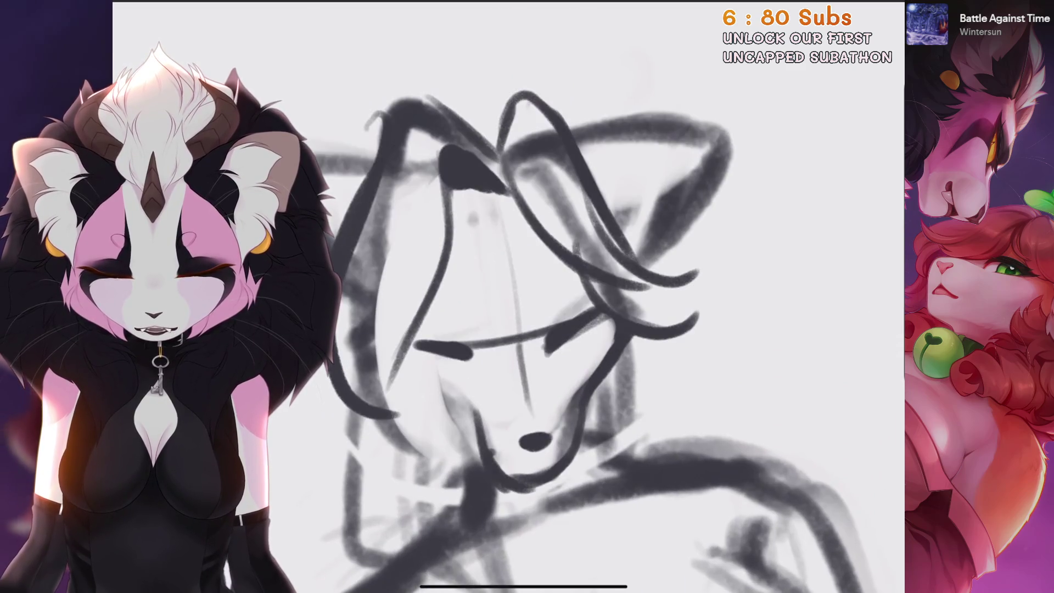
pyautogui.scroll(3, 527, 296)
pyautogui.hotkey('ctrl', 'z')
pyautogui.scroll(-3, 527, 296)
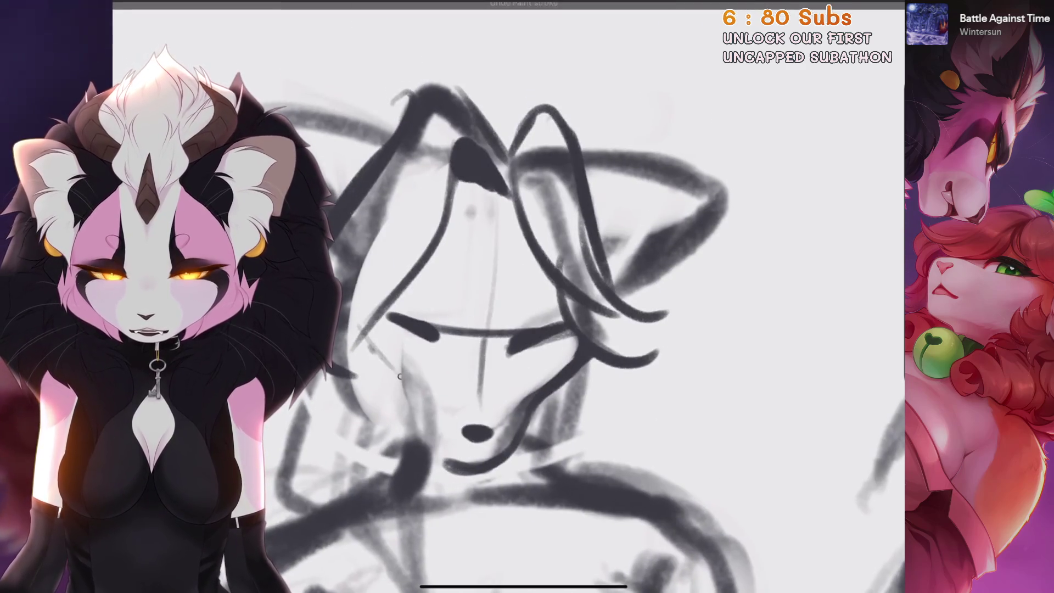
pyautogui.moveTo(412, 395); pyautogui.dragTo(362, 343)
pyautogui.moveTo(412, 408); pyautogui.dragTo(439, 472)
pyautogui.scroll(3, 527, 296)
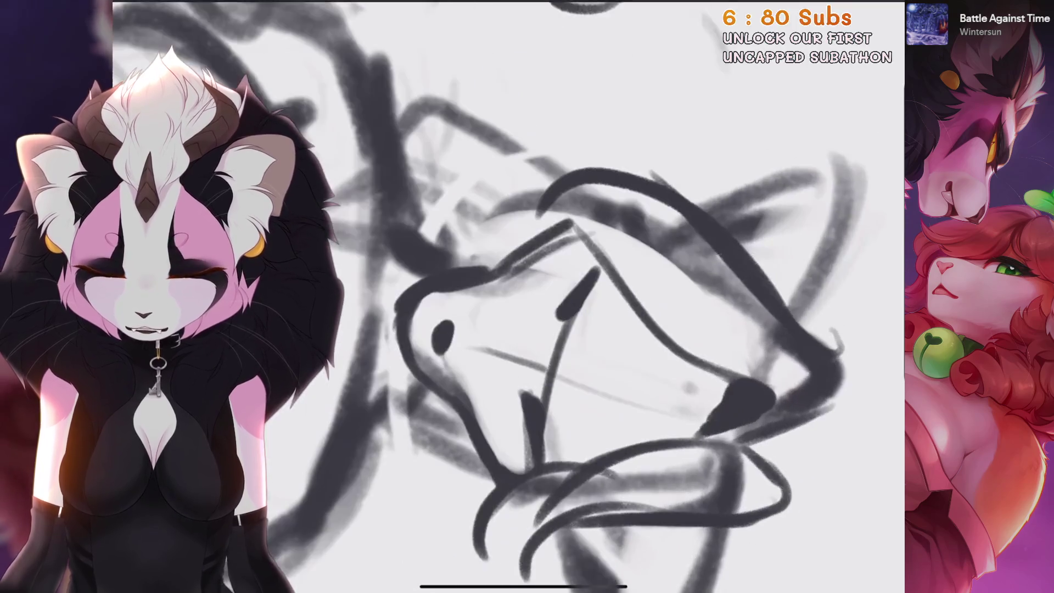
pyautogui.hotkey('ctrl', 'z')
# Rework the closed eye, darken the eye dot and add a dark jaw-line stroke
pyautogui.moveTo(483, 332)
pyautogui.mouseDown()
pyautogui.moveTo(482, 317)
pyautogui.moveTo(455, 330)
pyautogui.mouseUp()
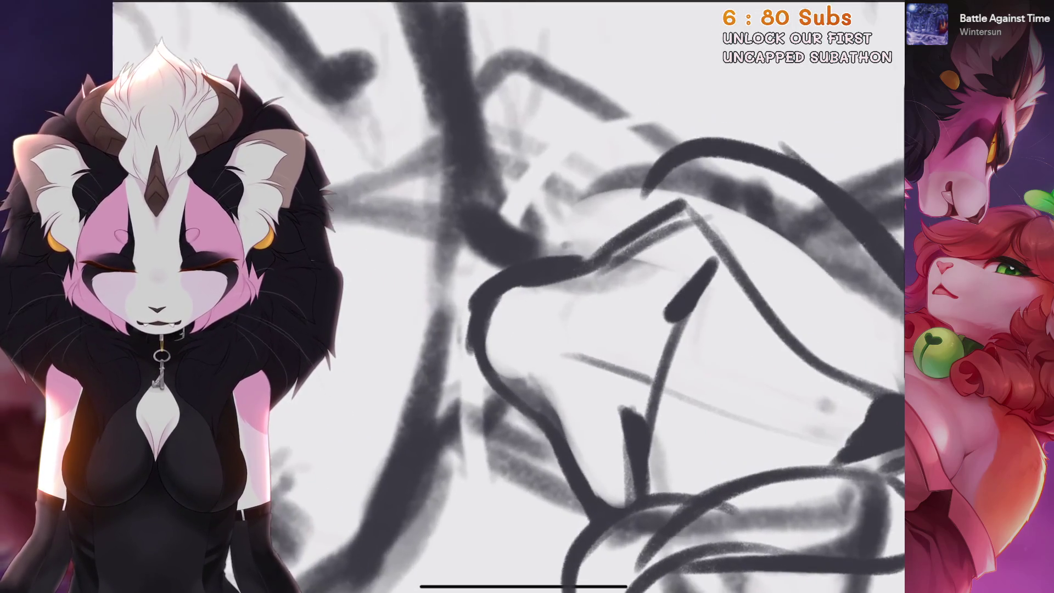
pyautogui.hscroll(-3, 527, 297)
pyautogui.hscroll(-3, 549, 296)
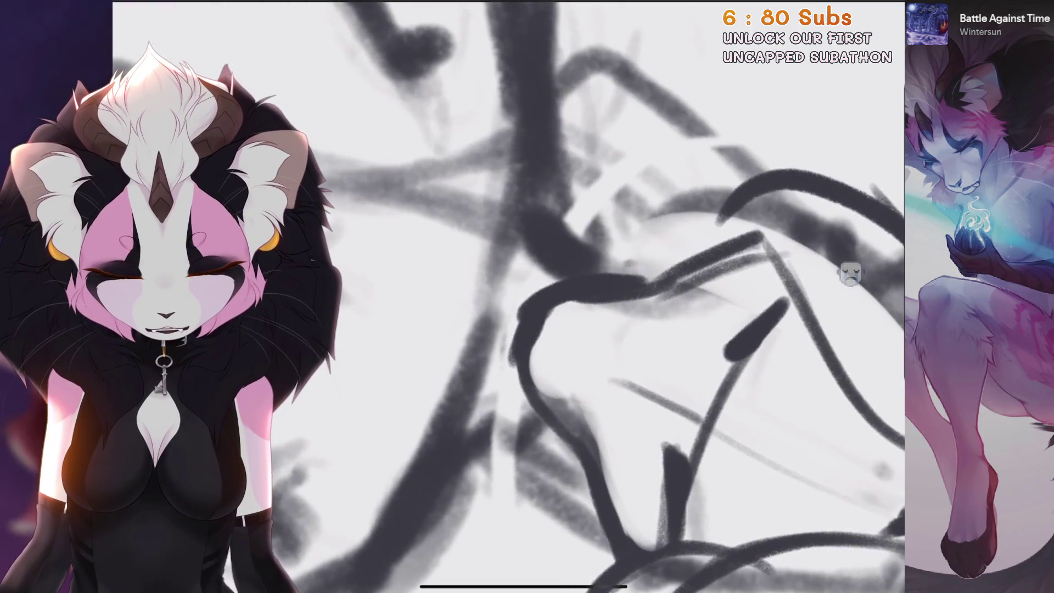
pyautogui.moveTo(561, 338); pyautogui.dragTo(551, 345)
pyautogui.scroll(-5, 548, 340)
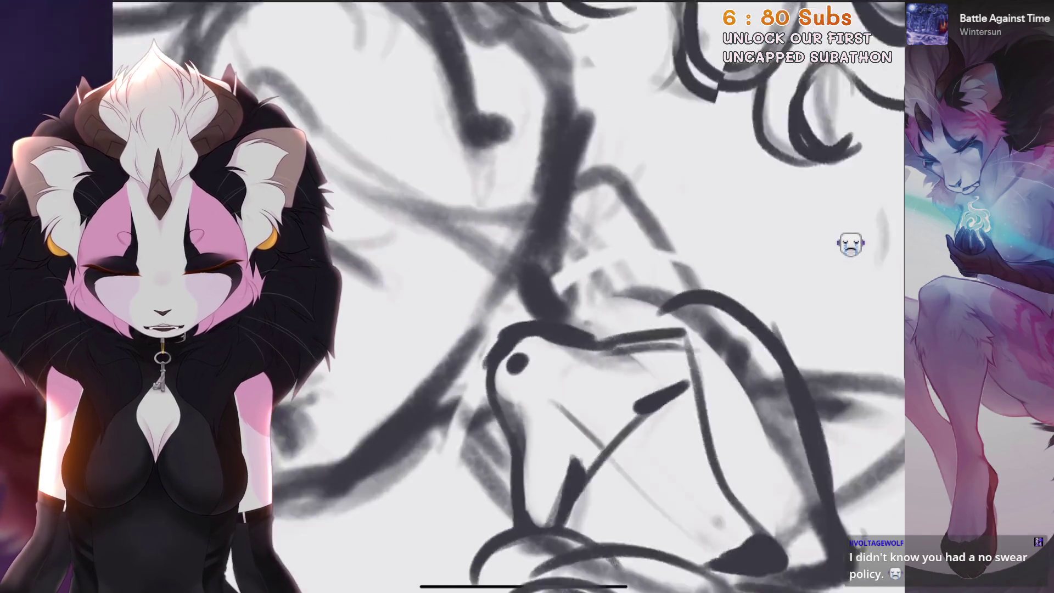
pyautogui.scroll(5, 549, 297)
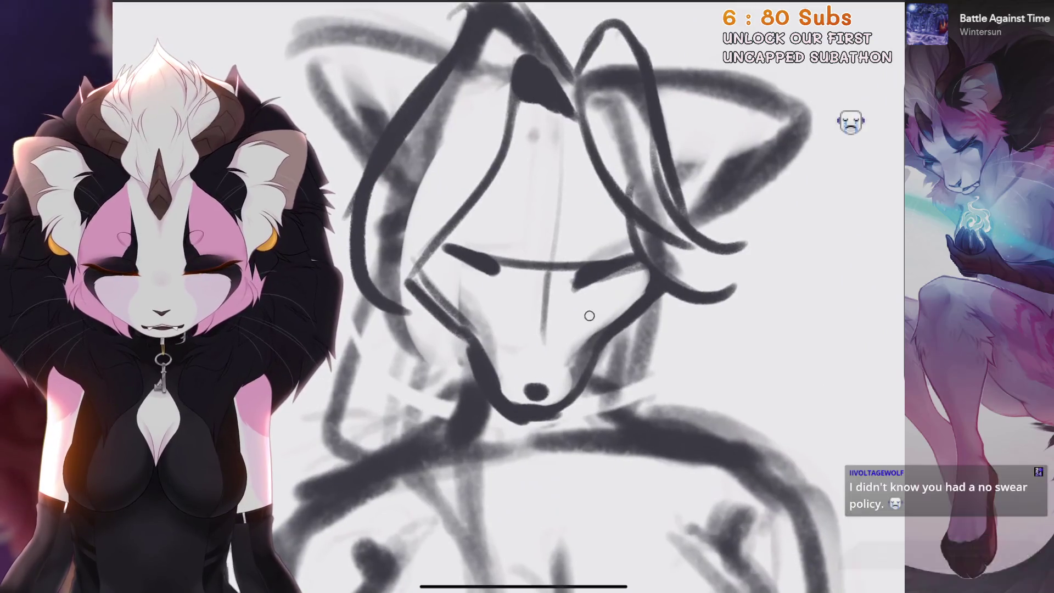
pyautogui.scroll(-1, 484, 341)
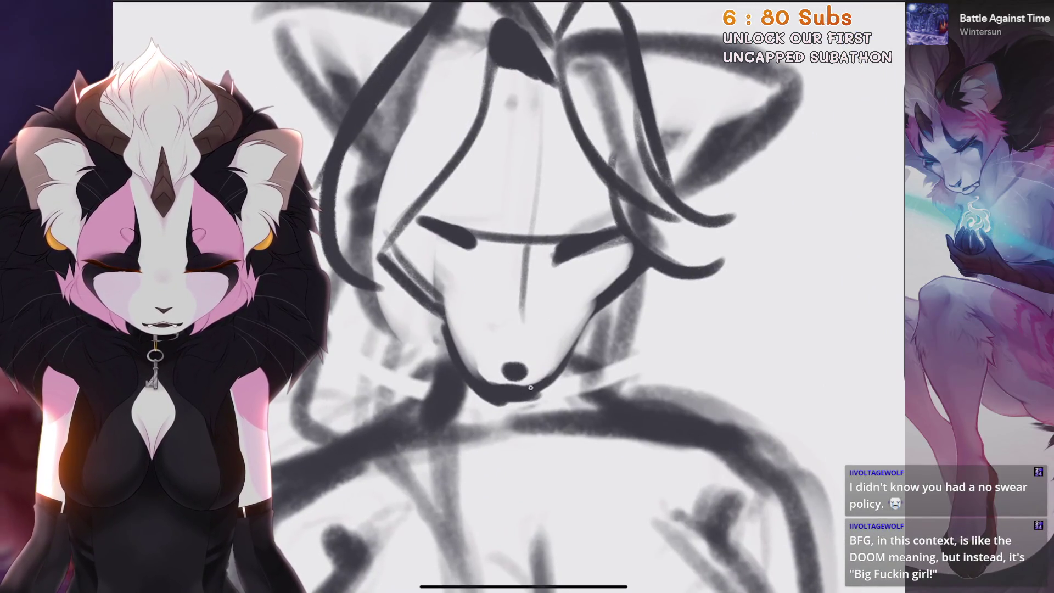
pyautogui.moveTo(599, 299); pyautogui.dragTo(583, 335)
pyautogui.scroll(-1, 549, 296)
pyautogui.scroll(2, 549, 296)
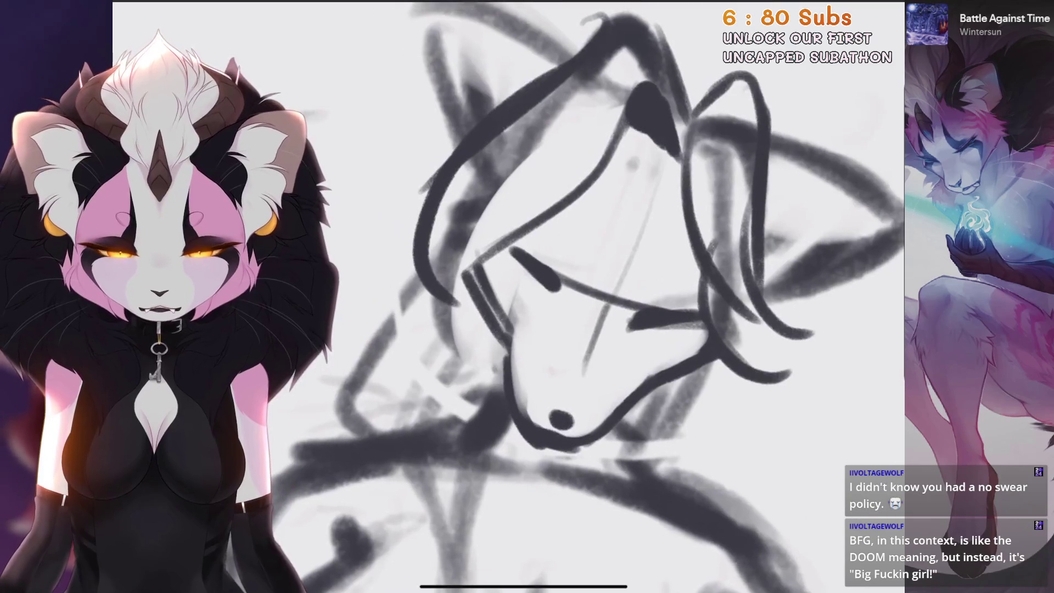
pyautogui.scroll(-1, 549, 297)
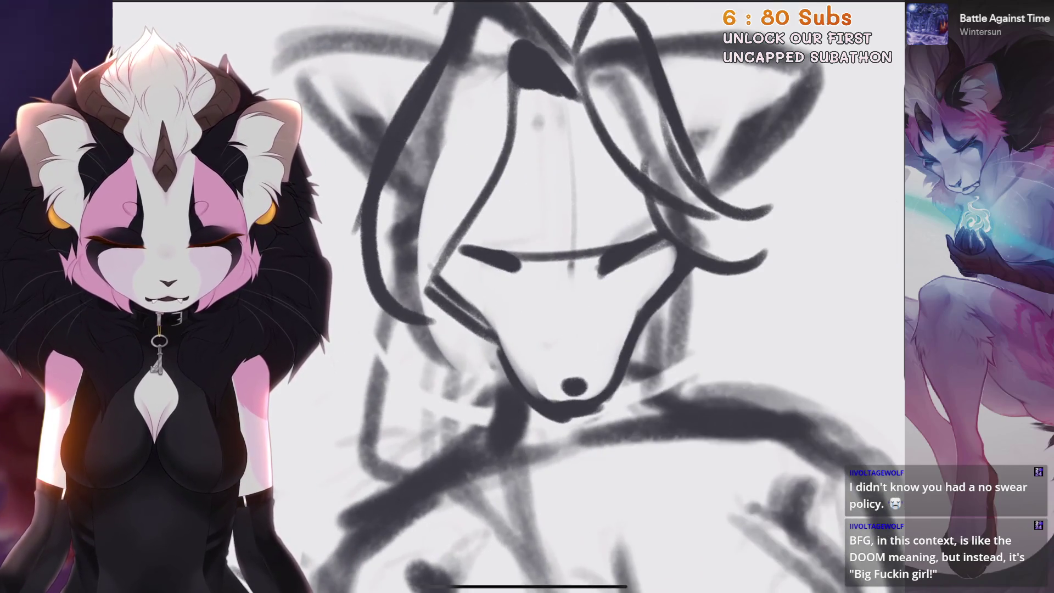
pyautogui.scroll(2, 549, 296)
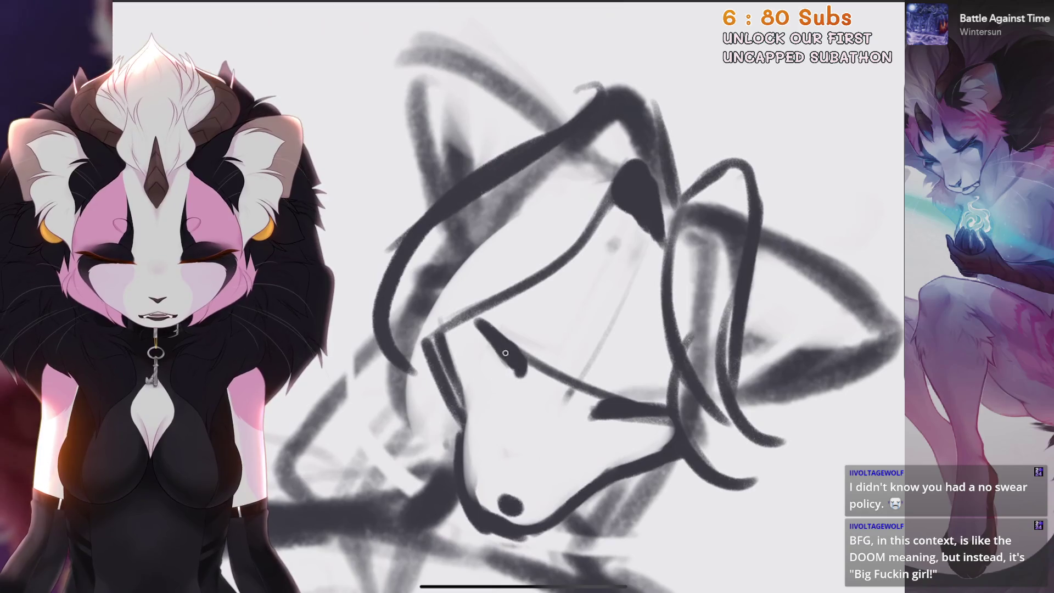
pyautogui.scroll(-2, 548, 296)
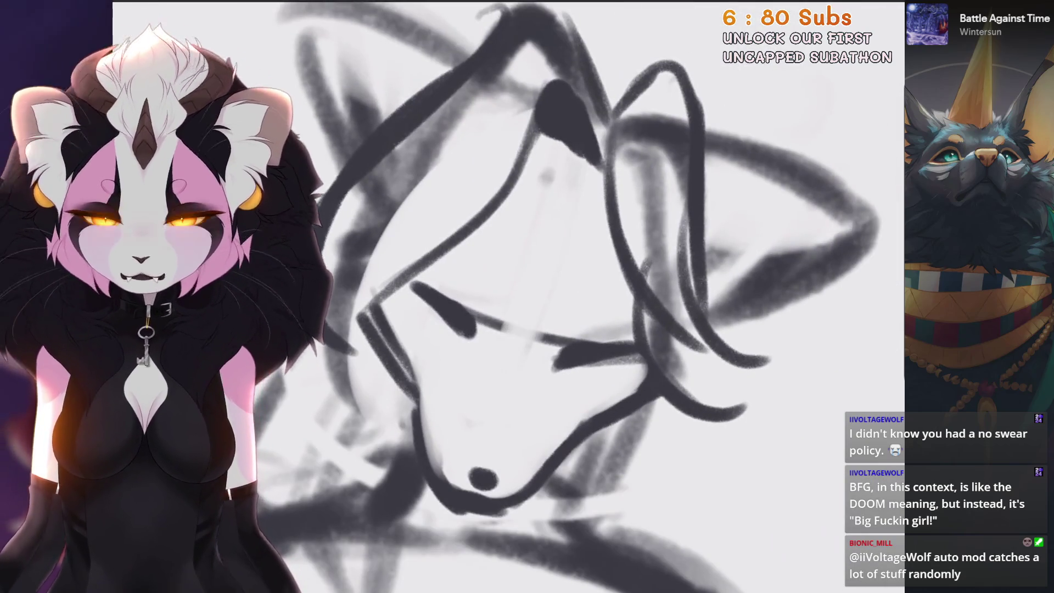
# Undo several stray strokes and erasures, darken the eye stroke, then undo the final stroke
pyautogui.hotkey('ctrl', 'z')
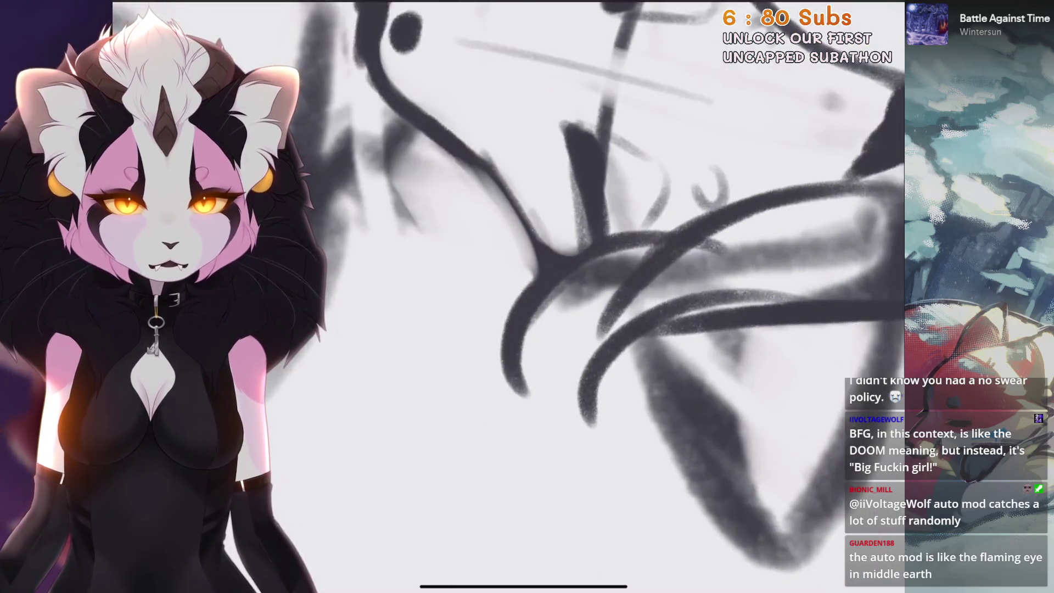
pyautogui.hotkey('ctrl', 'z')
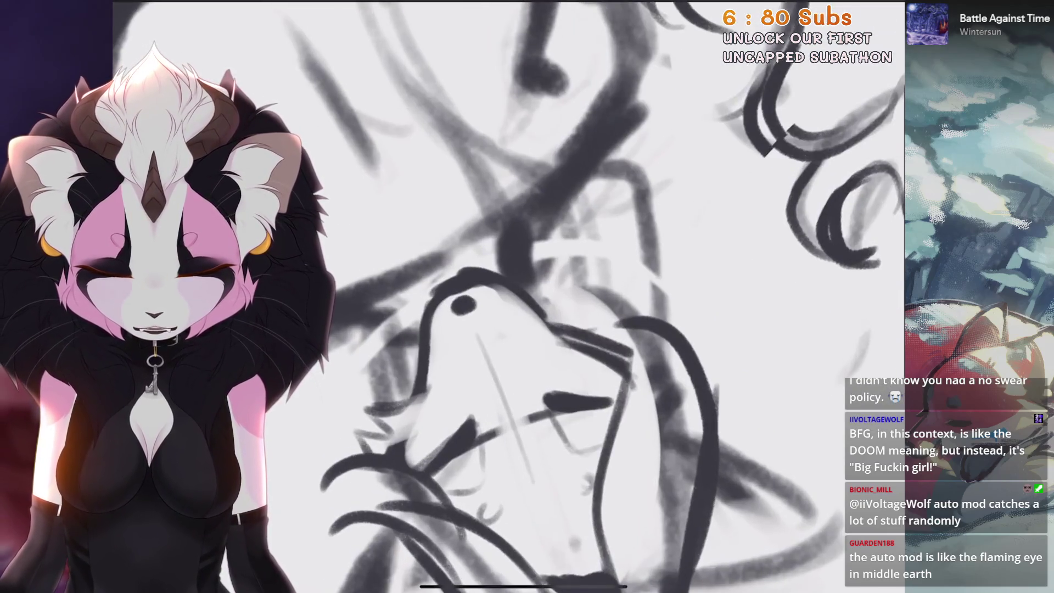
pyautogui.hotkey('ctrl', 'z')
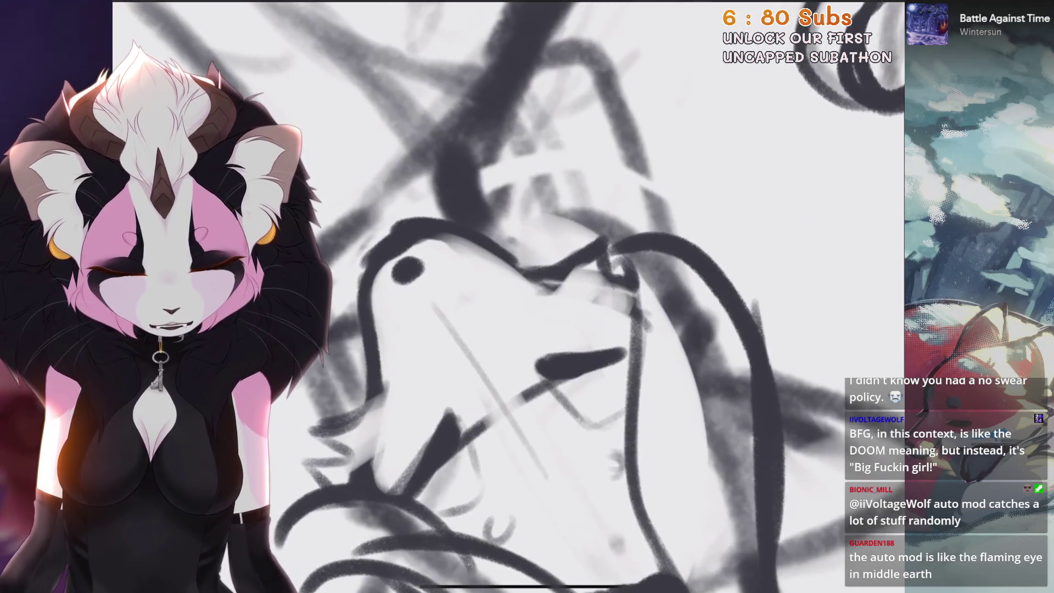
pyautogui.hotkey('ctrl', 'z')
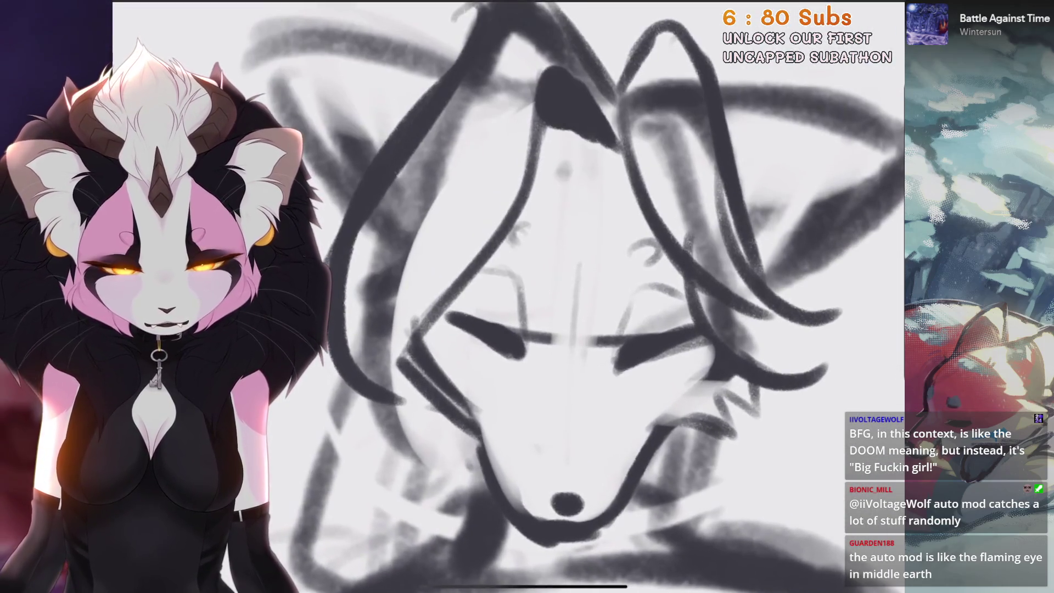
pyautogui.moveTo(508, 328); pyautogui.dragTo(521, 354)
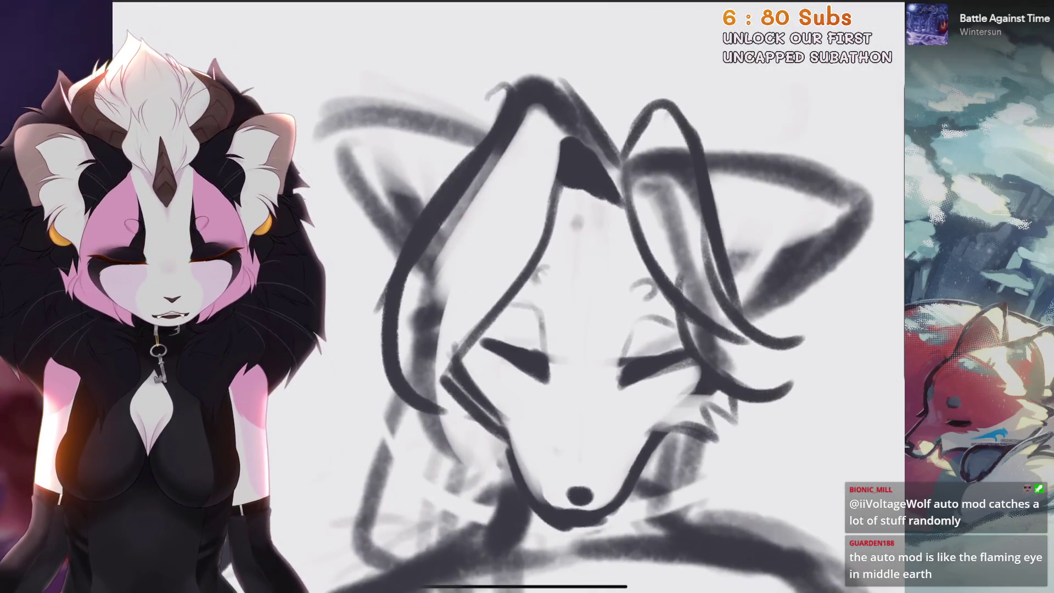
pyautogui.hotkey('ctrl', 'z')
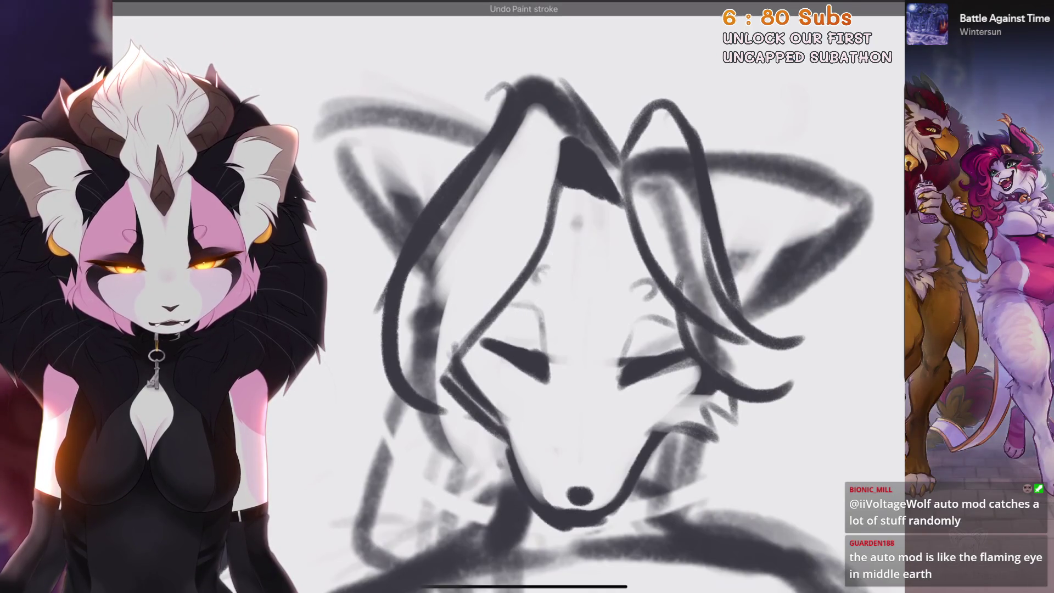
# Lasso both ears and the top of the head, then warp them to tilt over the face
pyautogui.press('s')
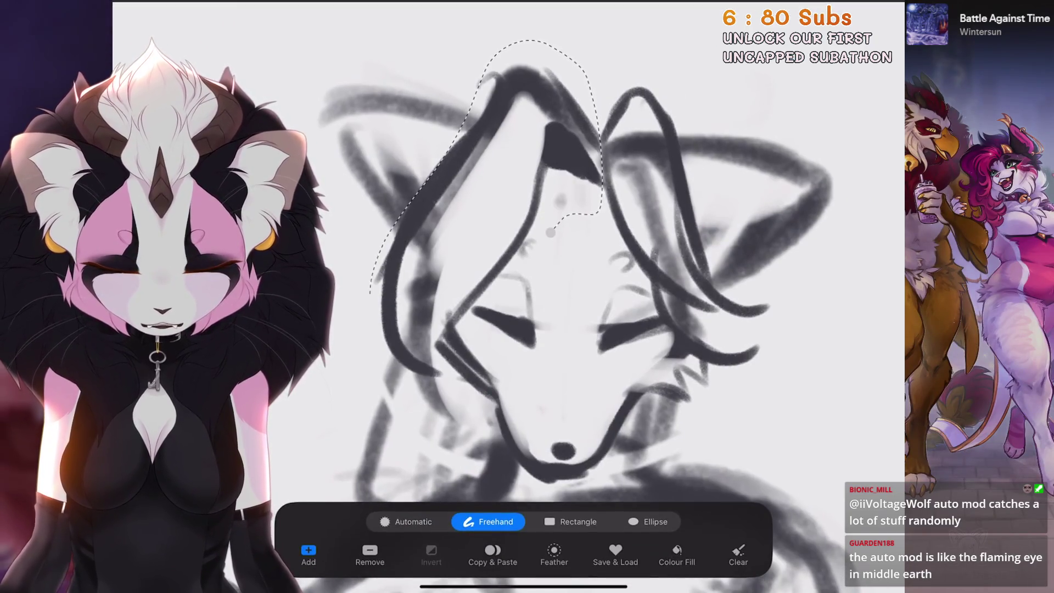
pyautogui.moveTo(370, 291)
pyautogui.mouseDown()
pyautogui.moveTo(373, 307)
pyautogui.moveTo(493, 274)
pyautogui.moveTo(642, 275)
pyautogui.moveTo(599, 77)
pyautogui.mouseUp()
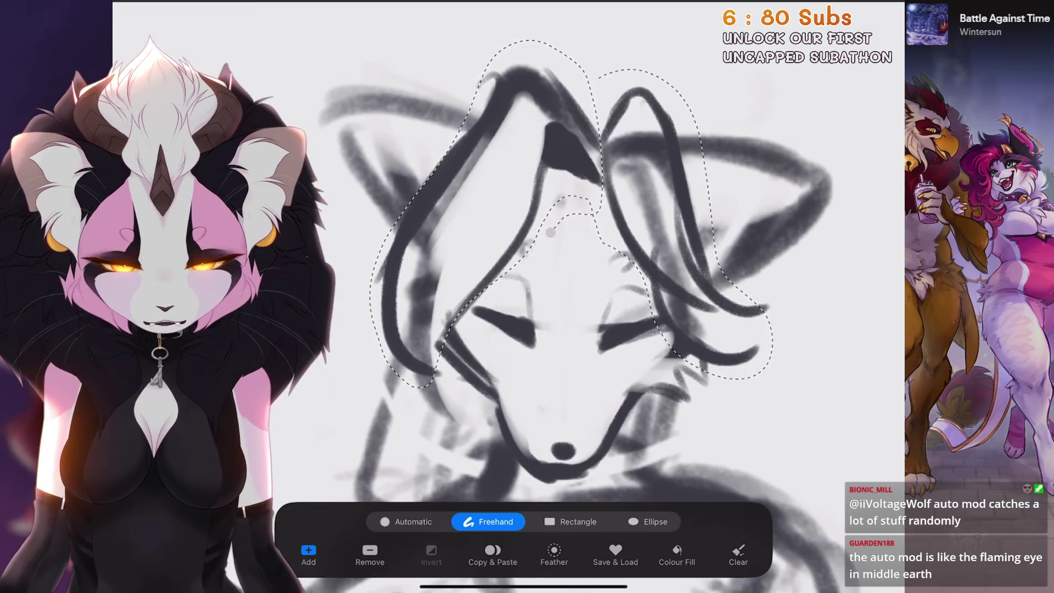
pyautogui.press('v')
pyautogui.click(636, 521)
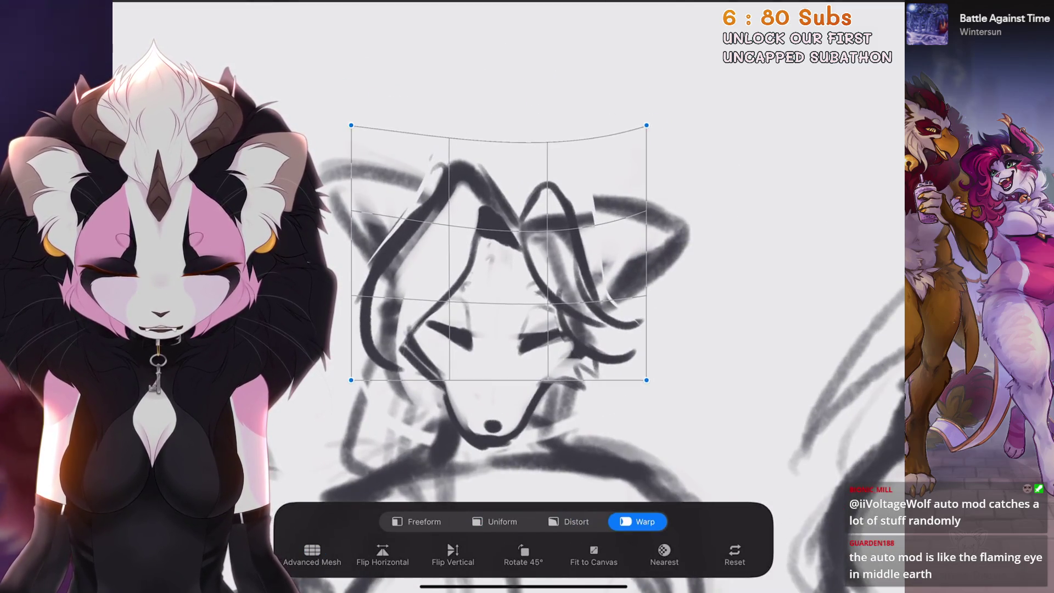
pyautogui.moveTo(494, 258); pyautogui.dragTo(477, 242)
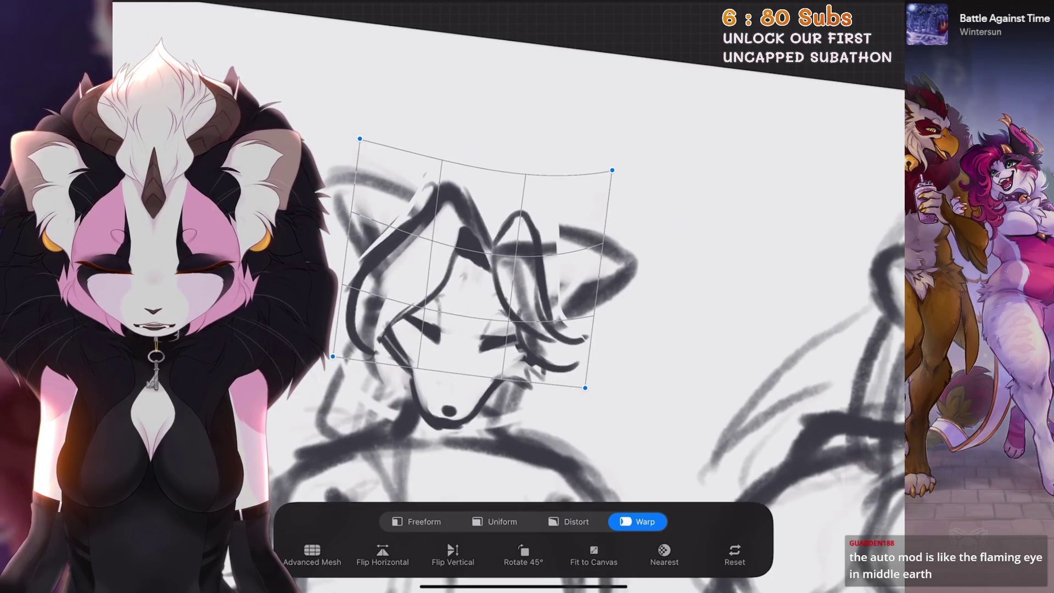
pyautogui.moveTo(585, 387); pyautogui.dragTo(588, 384)
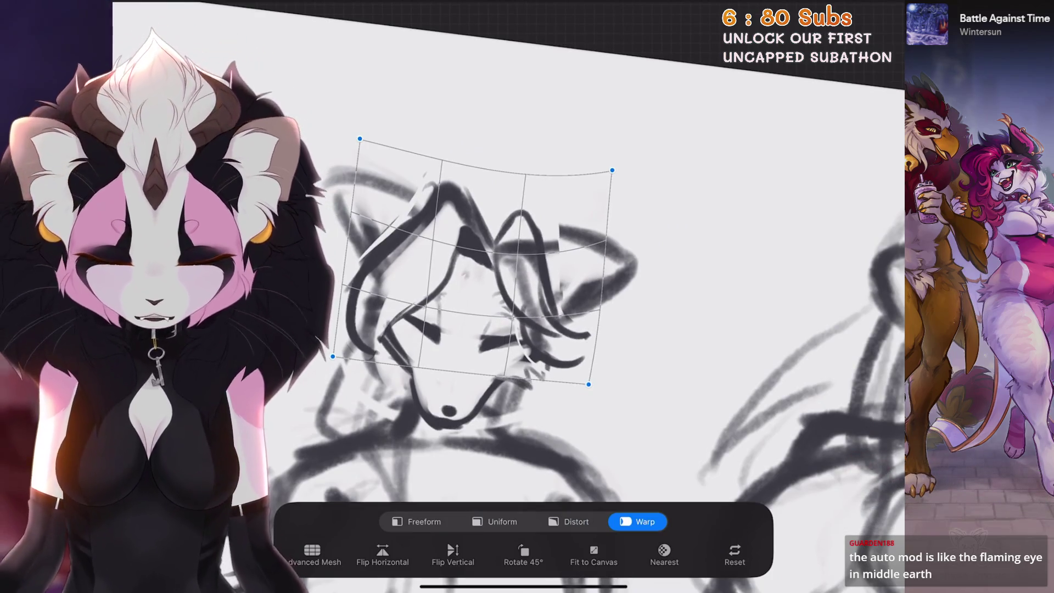
pyautogui.press('v')
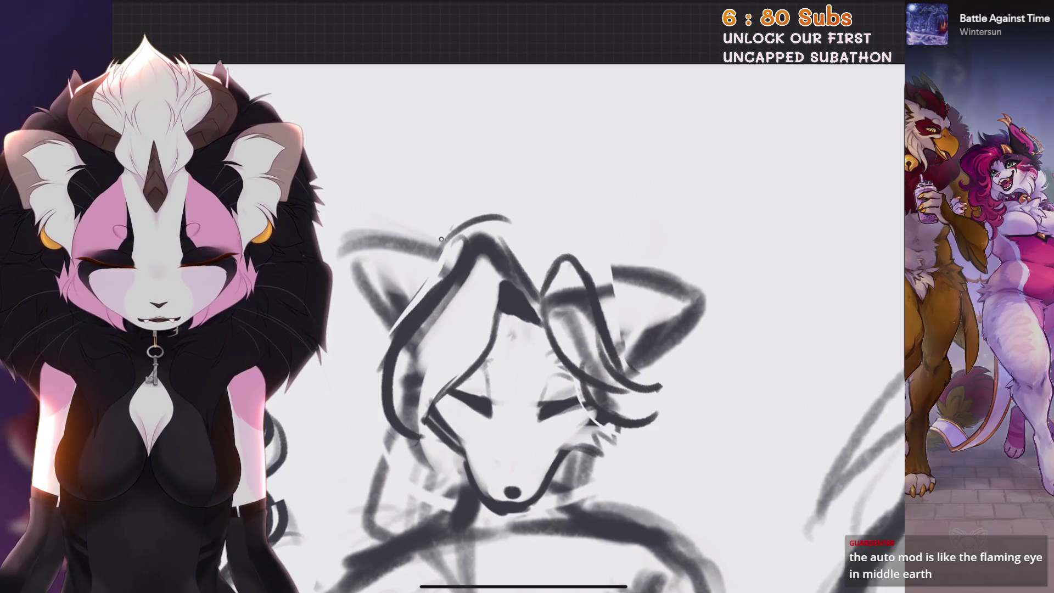
# Redraw the top-of-head arc thicker, outline the right ear and add hair strands down the face
pyautogui.hotkey('ctrl', 'z')
pyautogui.moveTo(442, 244)
pyautogui.mouseDown()
pyautogui.moveTo(508, 211)
pyautogui.moveTo(542, 237)
pyautogui.mouseUp()
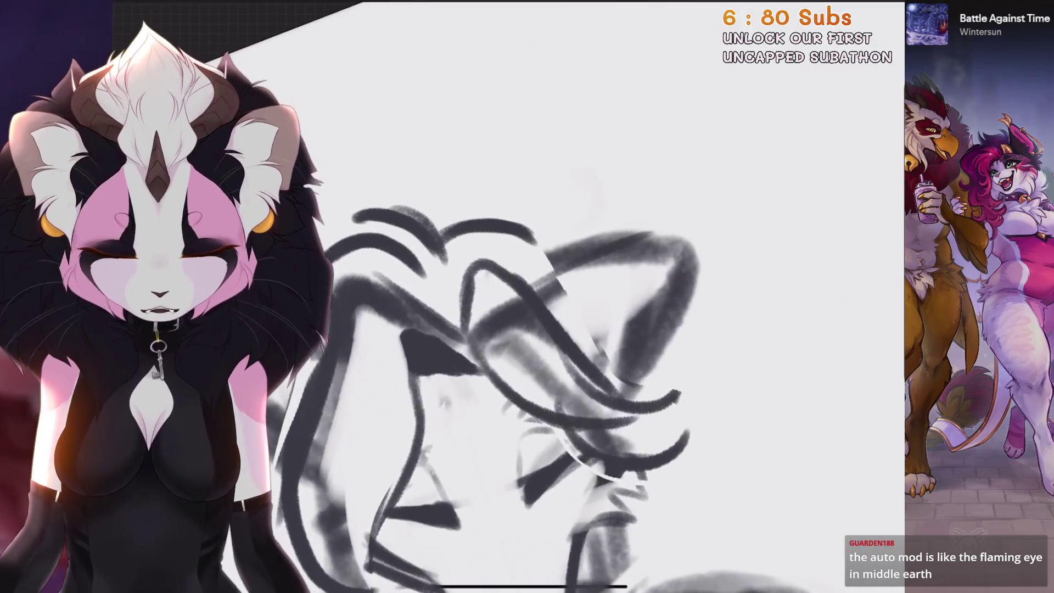
pyautogui.moveTo(526, 288)
pyautogui.mouseDown()
pyautogui.moveTo(683, 236)
pyautogui.moveTo(631, 378)
pyautogui.mouseUp()
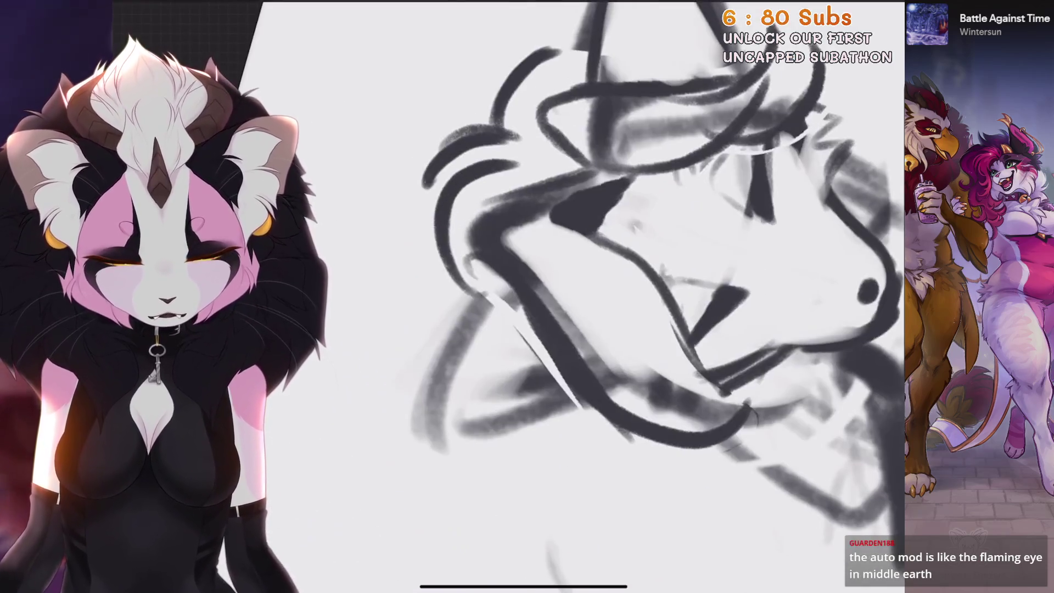
pyautogui.moveTo(502, 283)
pyautogui.mouseDown()
pyautogui.moveTo(436, 387)
pyautogui.moveTo(444, 437)
pyautogui.moveTo(571, 390)
pyautogui.mouseUp()
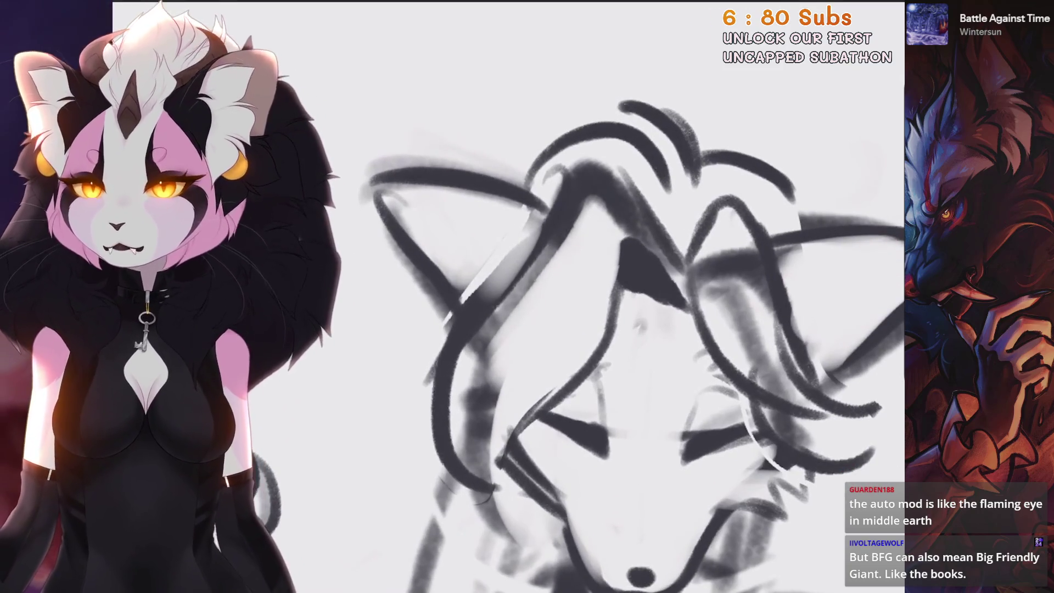
pyautogui.moveTo(454, 306); pyautogui.dragTo(416, 407)
pyautogui.moveTo(592, 226); pyautogui.dragTo(428, 488)
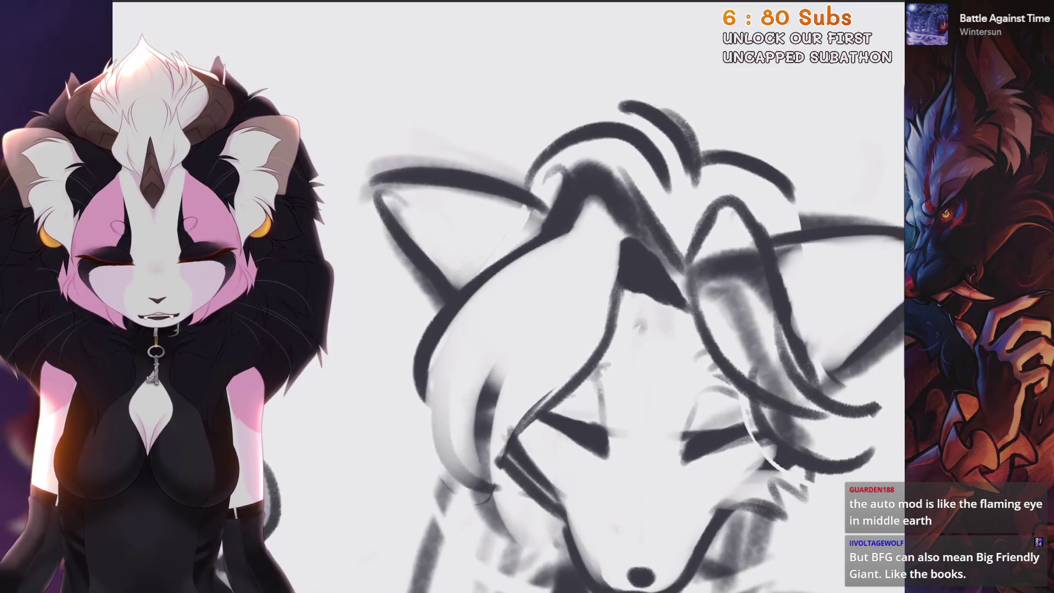
# Remove the strokes near the head's left edge and darken the left hair strands
pyautogui.scroll(-3, 621, 296)
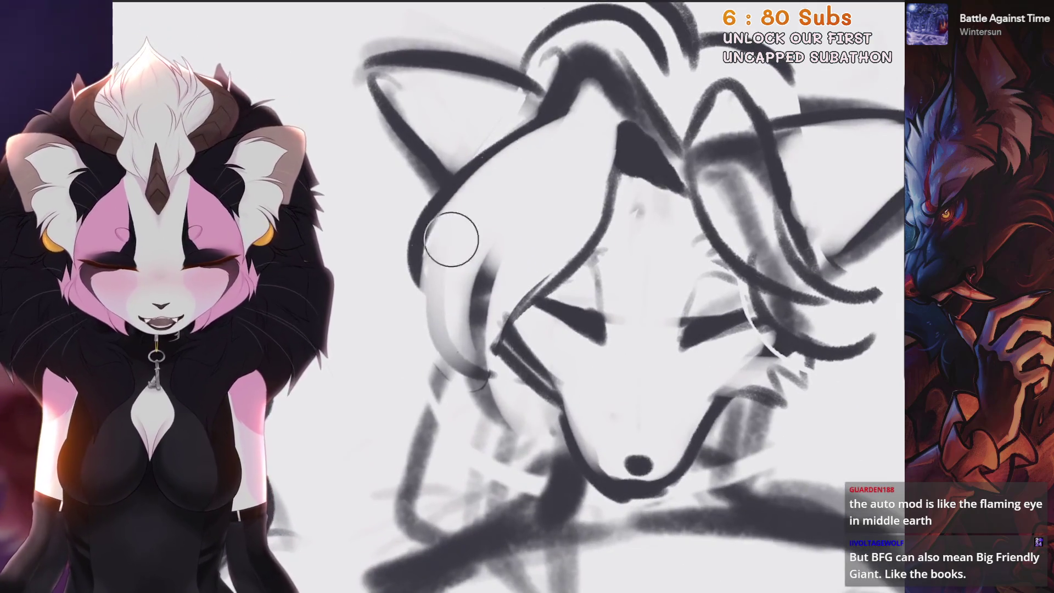
pyautogui.hotkey('ctrl', 'z')
pyautogui.hotkey('ctrl', 'z')
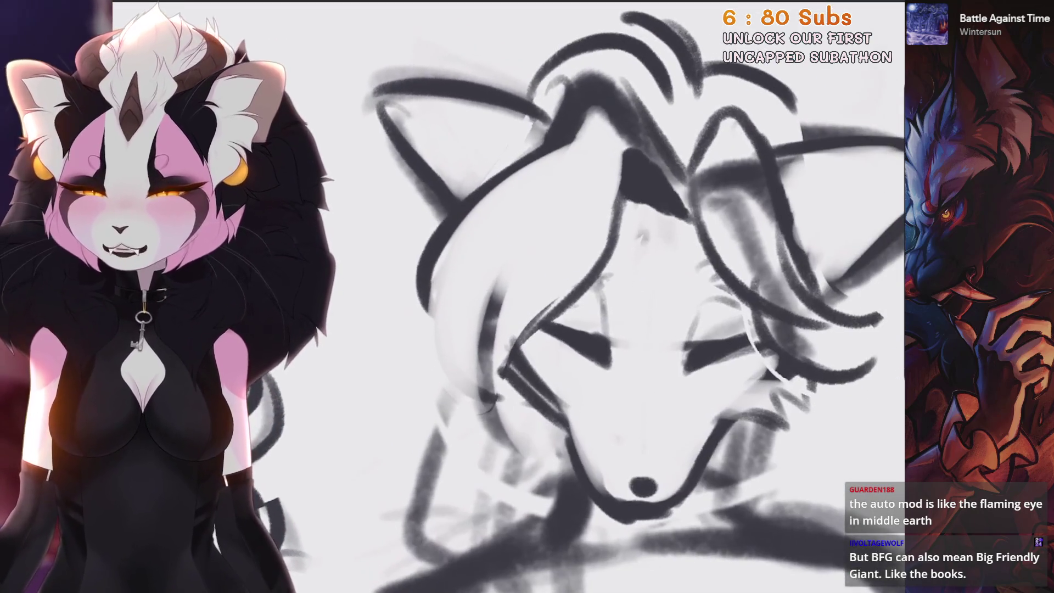
pyautogui.scroll(-1, 637, 296)
pyautogui.scroll(-2, 620, 296)
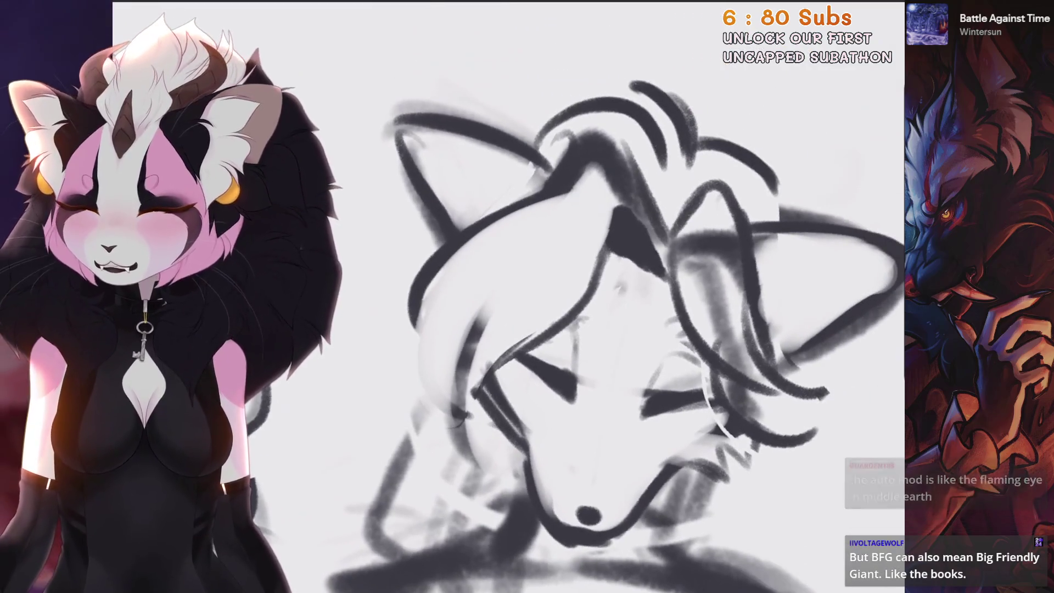
pyautogui.hotkey('ctrl', 'z')
pyautogui.moveTo(535, 253)
pyautogui.mouseDown()
pyautogui.moveTo(437, 447)
pyautogui.moveTo(426, 444)
pyautogui.mouseUp()
pyautogui.scroll(-1, 614, 330)
pyautogui.scroll(2, 494, 494)
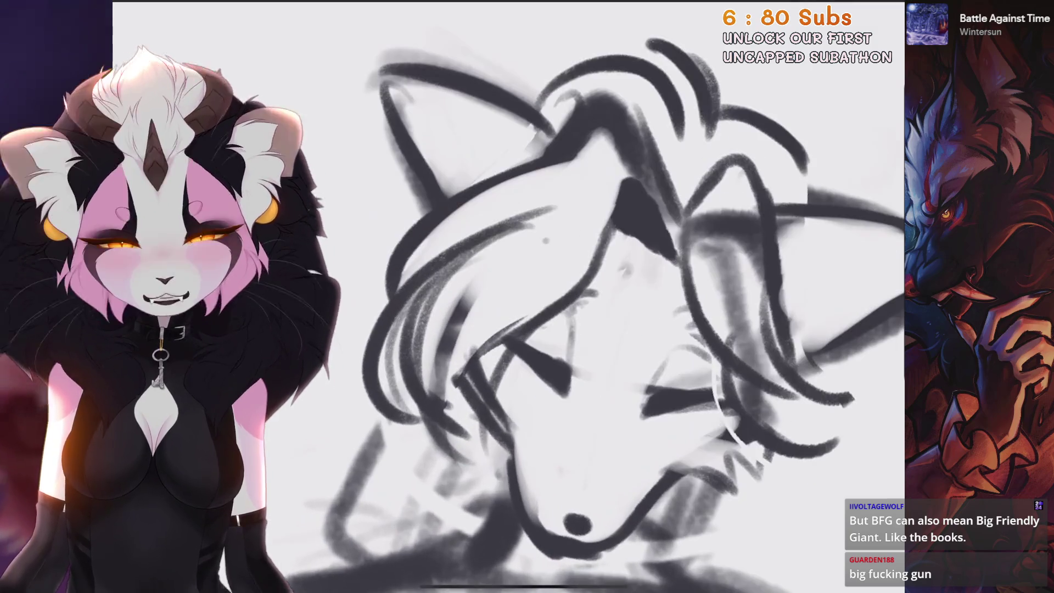
pyautogui.scroll(-1, 587, 319)
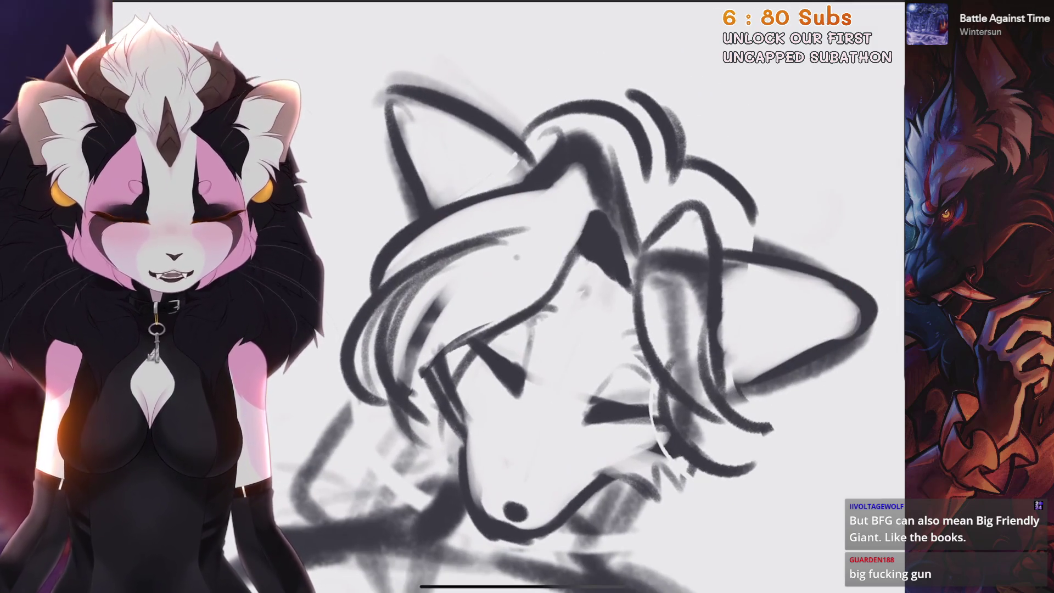
# Redraw the left hair strand several times until it falls cleanly beside the face
pyautogui.moveTo(472, 351); pyautogui.dragTo(425, 453)
pyautogui.hotkey('ctrl', 'z')
pyautogui.moveTo(466, 345); pyautogui.dragTo(439, 478)
pyautogui.scroll(2, 548, 302)
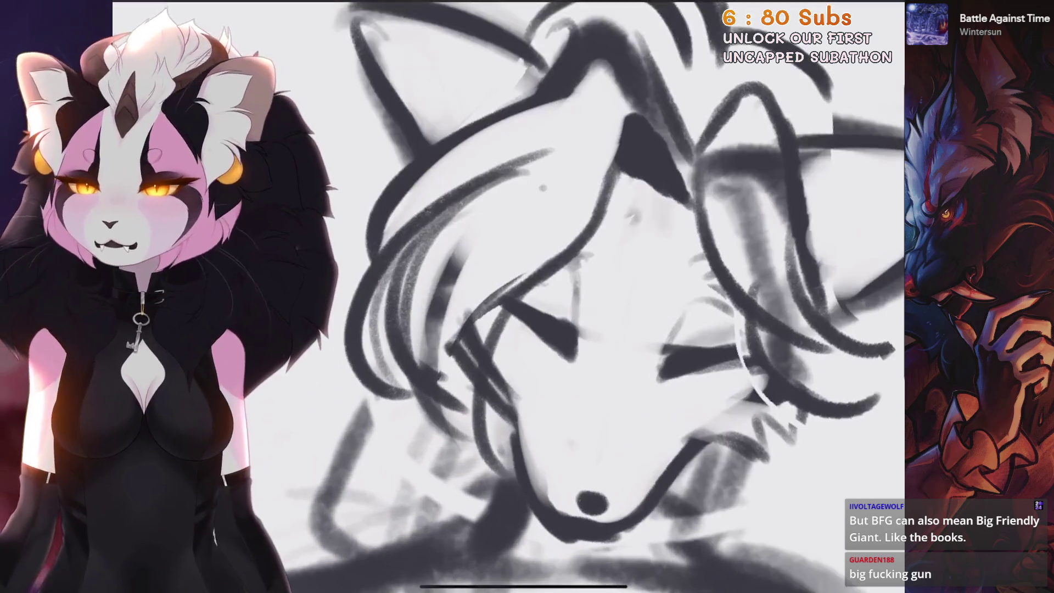
pyautogui.hotkey('ctrl', 'z')
pyautogui.moveTo(483, 373); pyautogui.dragTo(455, 513)
pyautogui.hotkey('ctrl', 'z')
pyautogui.moveTo(461, 357); pyautogui.dragTo(439, 521)
pyautogui.hotkey('ctrl', 'z')
pyautogui.moveTo(493, 263); pyautogui.dragTo(444, 521)
pyautogui.scroll(-2, 549, 302)
pyautogui.hotkey('ctrl', 'z')
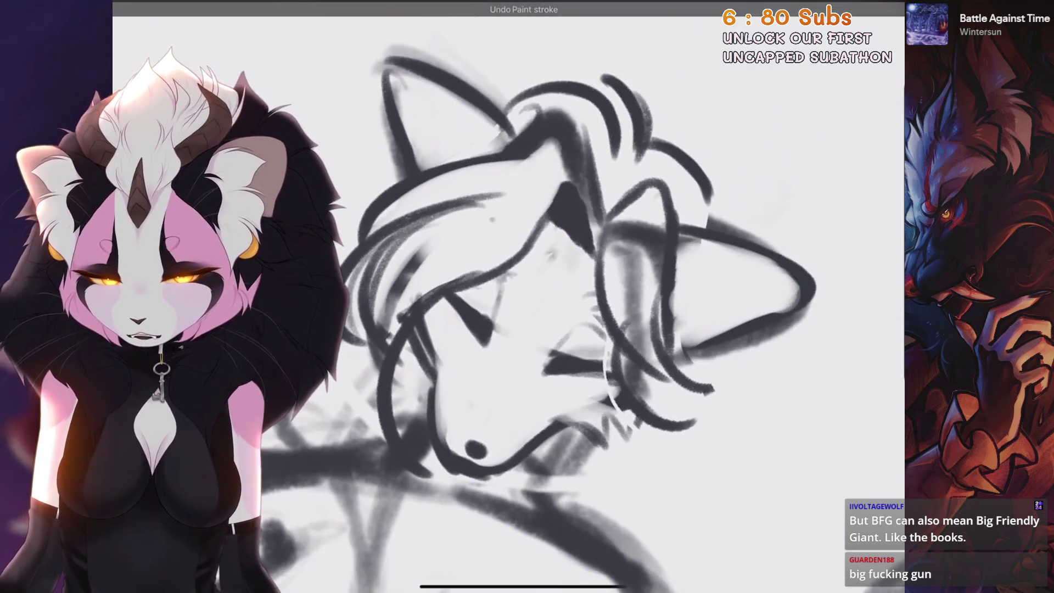
pyautogui.scroll(-3, 549, 302)
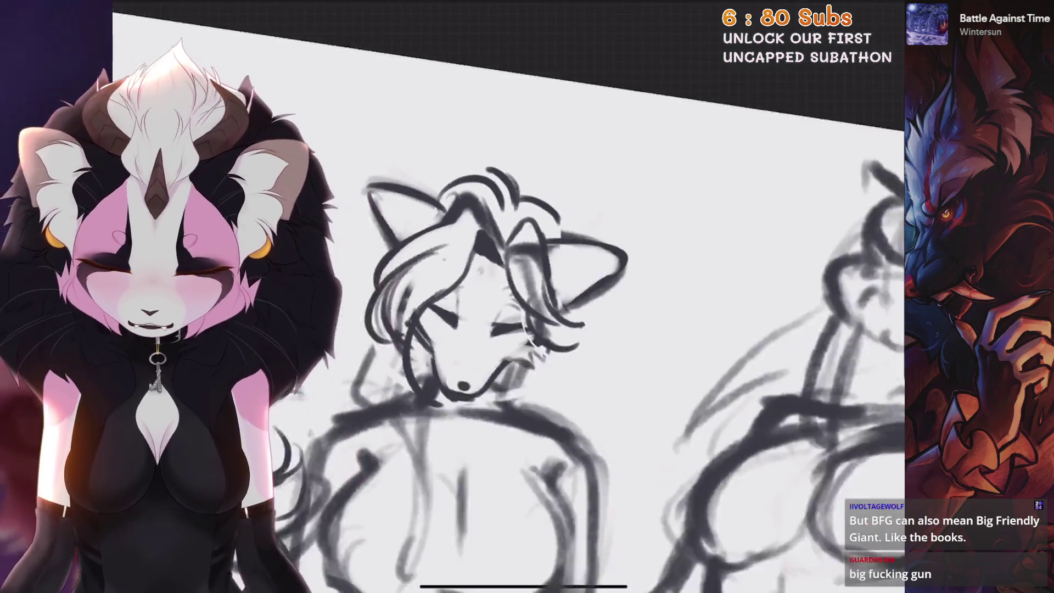
pyautogui.scroll(-2, 549, 302)
pyautogui.scroll(6, 549, 302)
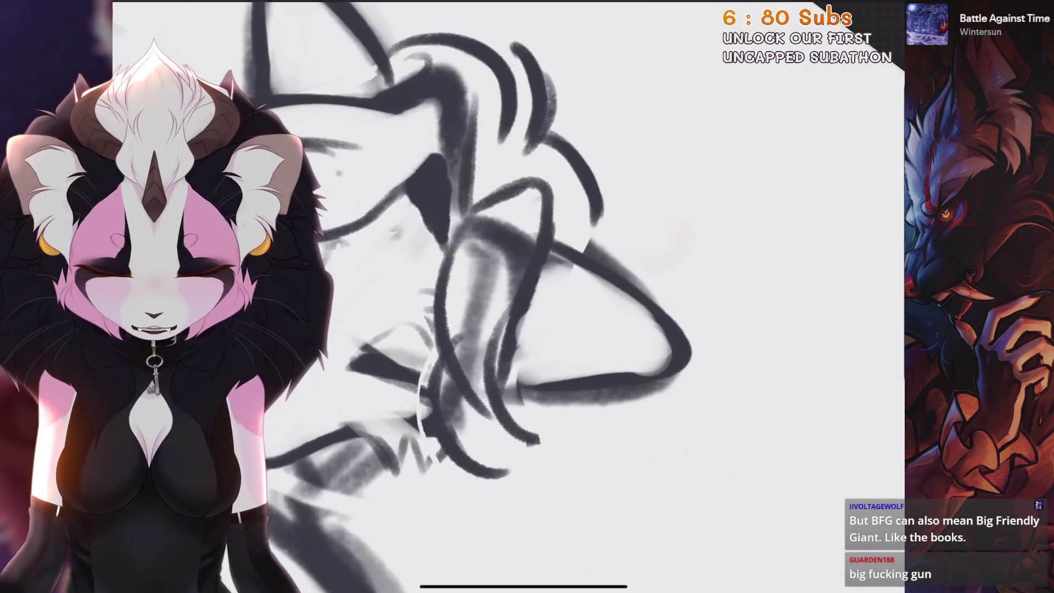
pyautogui.scroll(2, 549, 302)
# Lighten the grey smudge by the hair and add dark hair strokes near the ear
pyautogui.moveTo(543, 242)
pyautogui.mouseDown()
pyautogui.moveTo(505, 353)
pyautogui.moveTo(512, 365)
pyautogui.moveTo(527, 329)
pyautogui.mouseUp()
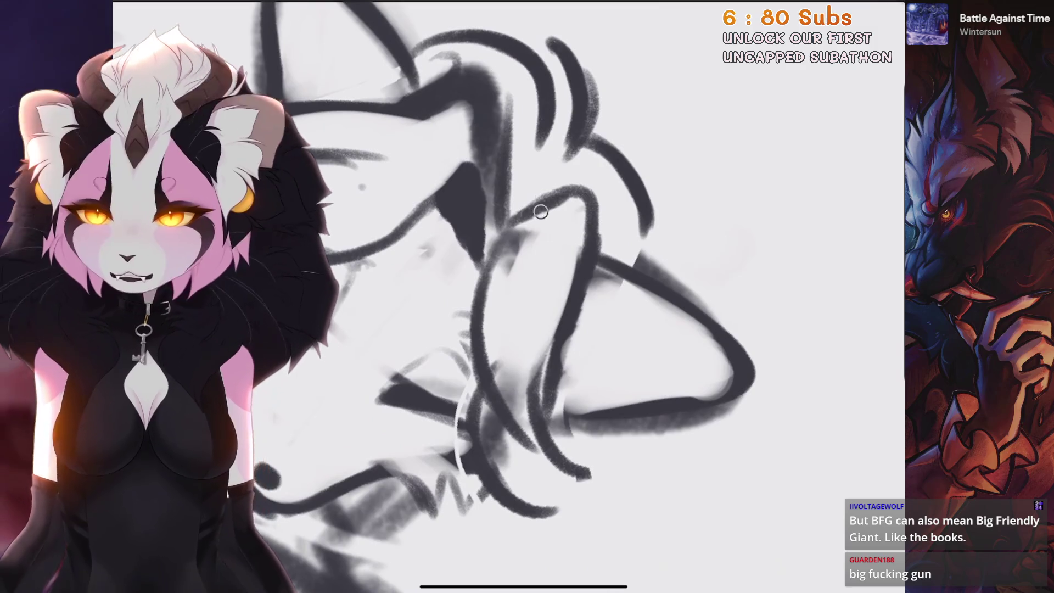
pyautogui.moveTo(541, 211)
pyautogui.mouseDown()
pyautogui.moveTo(522, 271)
pyautogui.moveTo(571, 187)
pyautogui.mouseUp()
pyautogui.scroll(-1, 549, 301)
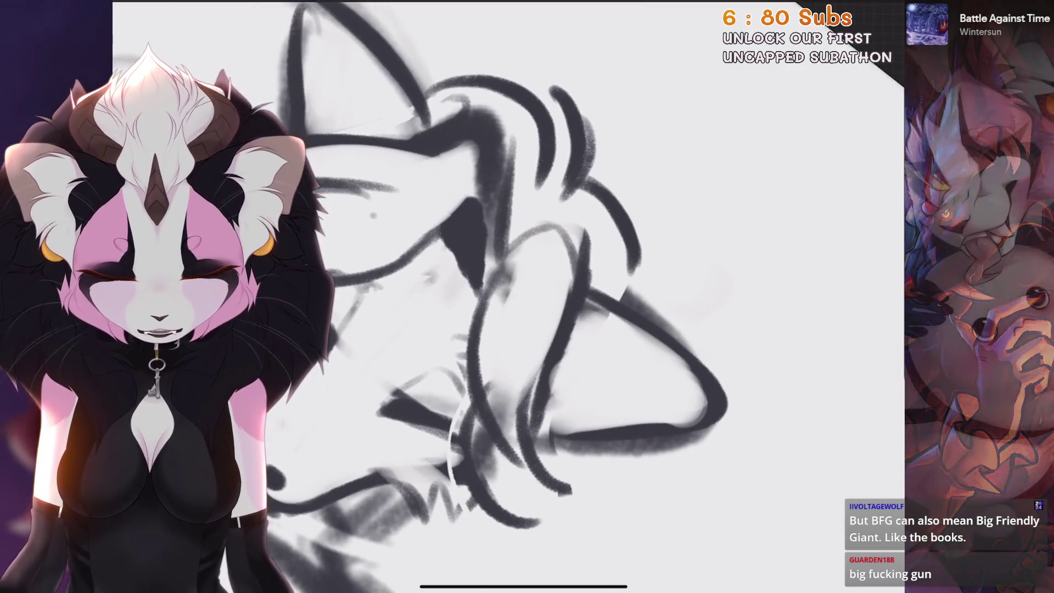
pyautogui.hotkey('ctrl', 'z')
pyautogui.moveTo(538, 233); pyautogui.dragTo(549, 271)
pyautogui.moveTo(517, 250); pyautogui.dragTo(590, 274)
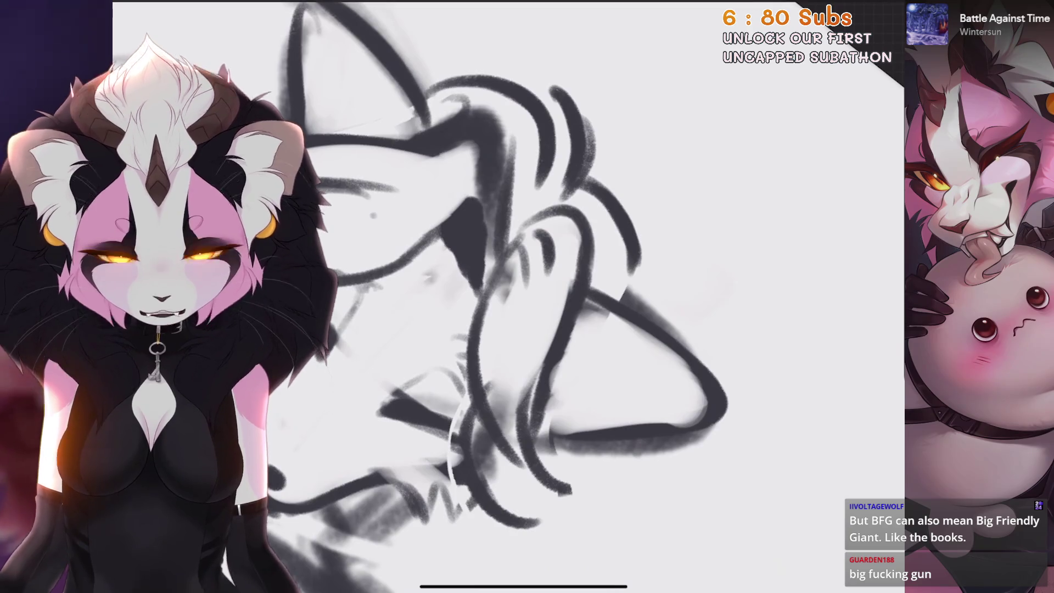
pyautogui.scroll(2, 549, 302)
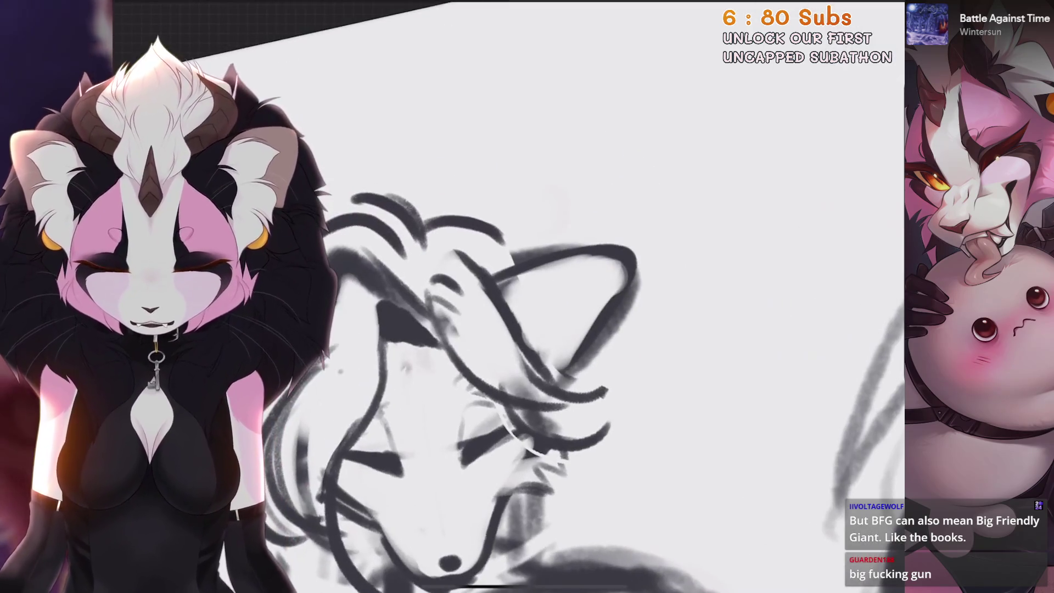
pyautogui.moveTo(524, 336); pyautogui.dragTo(589, 255)
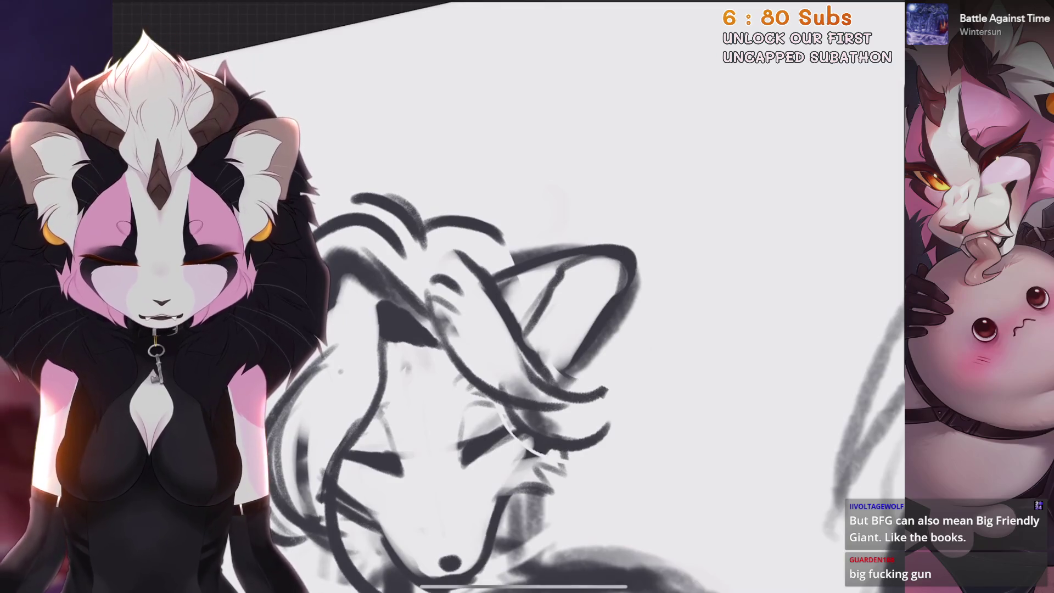
pyautogui.scroll(2, 494, 302)
pyautogui.moveTo(398, 265); pyautogui.dragTo(389, 305)
# Sketch ring strokes for the left and right glasses lenses over the eyes
pyautogui.scroll(2, 494, 329)
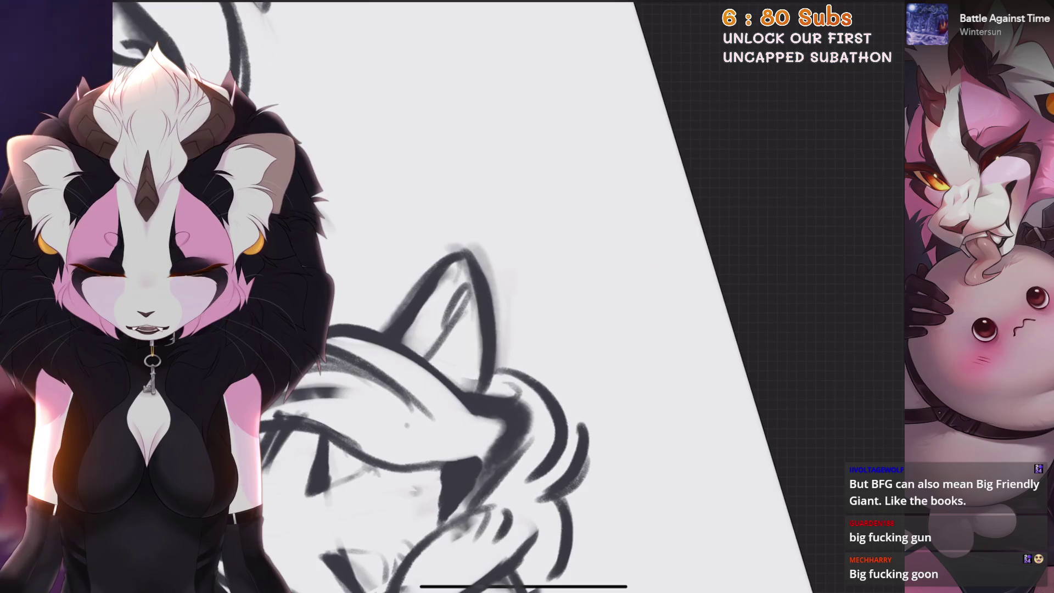
pyautogui.scroll(-2, 521, 301)
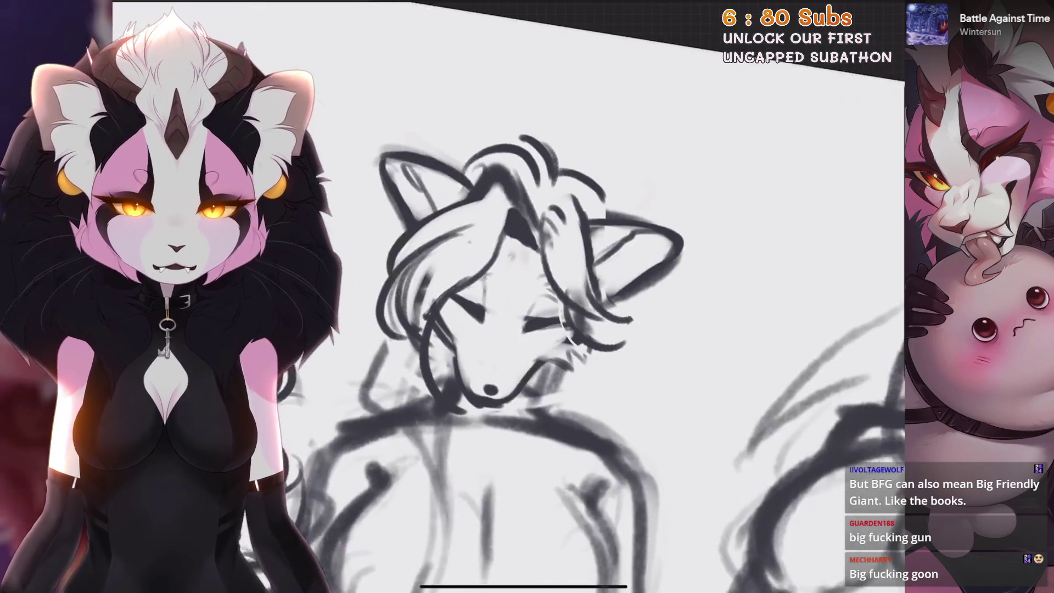
pyautogui.scroll(2, 522, 302)
pyautogui.scroll(2, 521, 302)
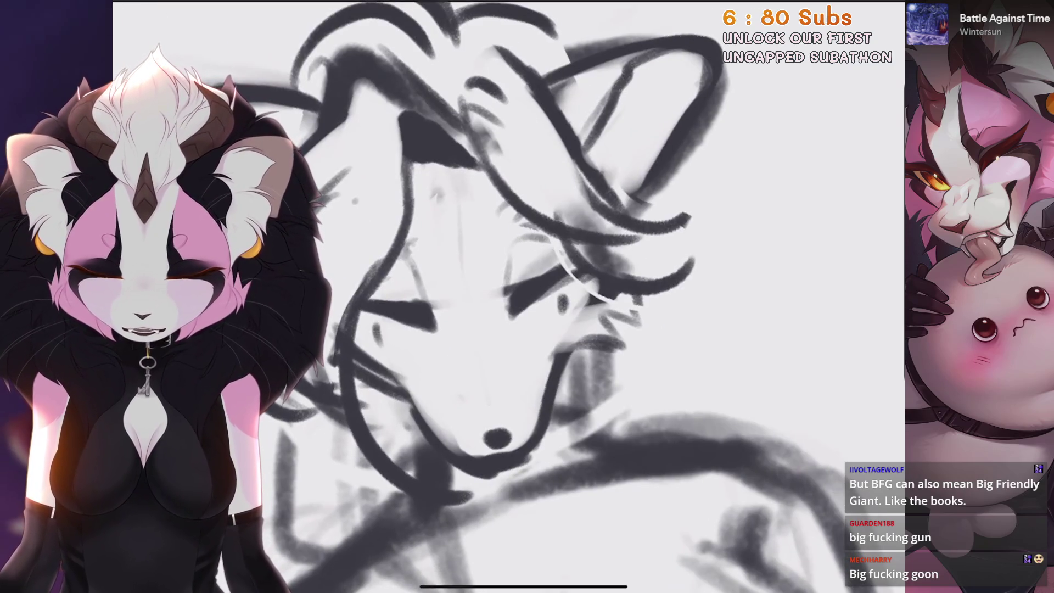
pyautogui.scroll(1, 522, 302)
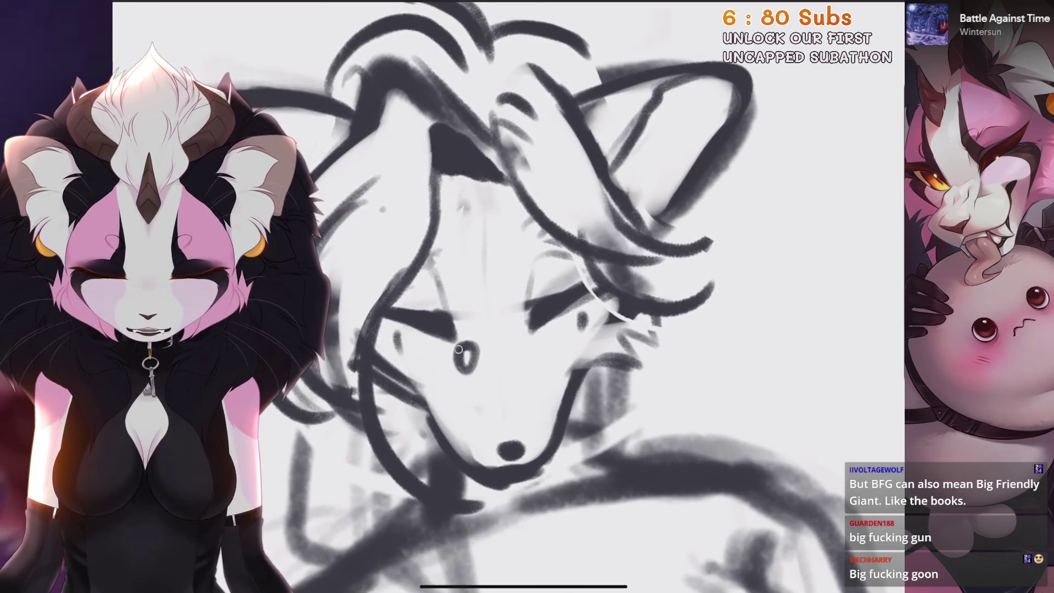
pyautogui.hotkey('ctrl', 'z')
pyautogui.moveTo(464, 346); pyautogui.dragTo(466, 348)
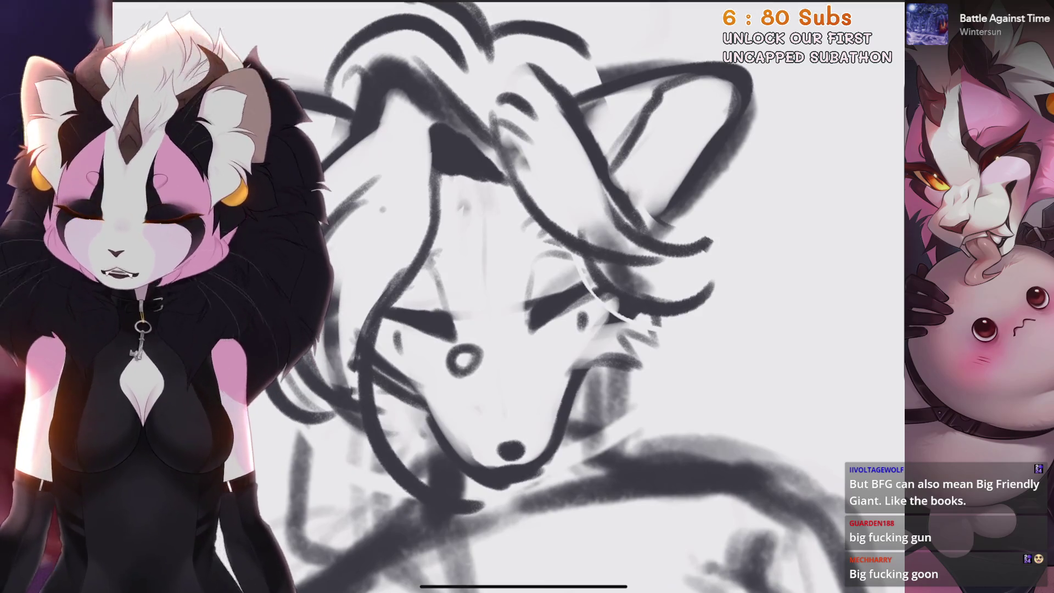
pyautogui.hotkey('ctrl', 'z')
pyautogui.moveTo(454, 334); pyautogui.dragTo(451, 336)
pyautogui.hotkey('ctrl', 'z')
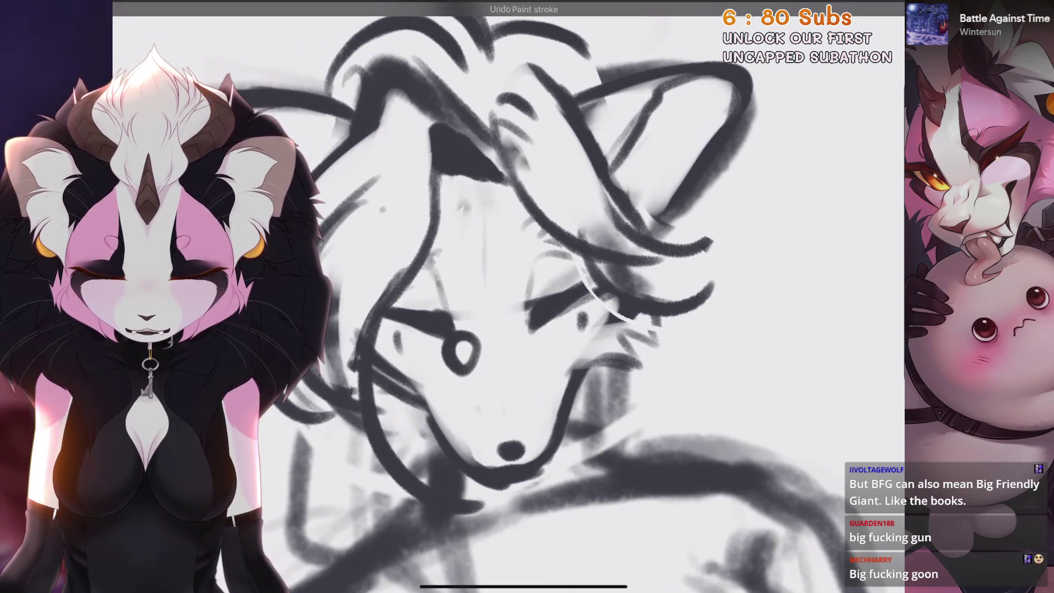
pyautogui.moveTo(526, 330); pyautogui.dragTo(528, 332)
# Undo the stray circles and redraw both round lenses, the left one slightly higher
pyautogui.scroll(3, 508, 296)
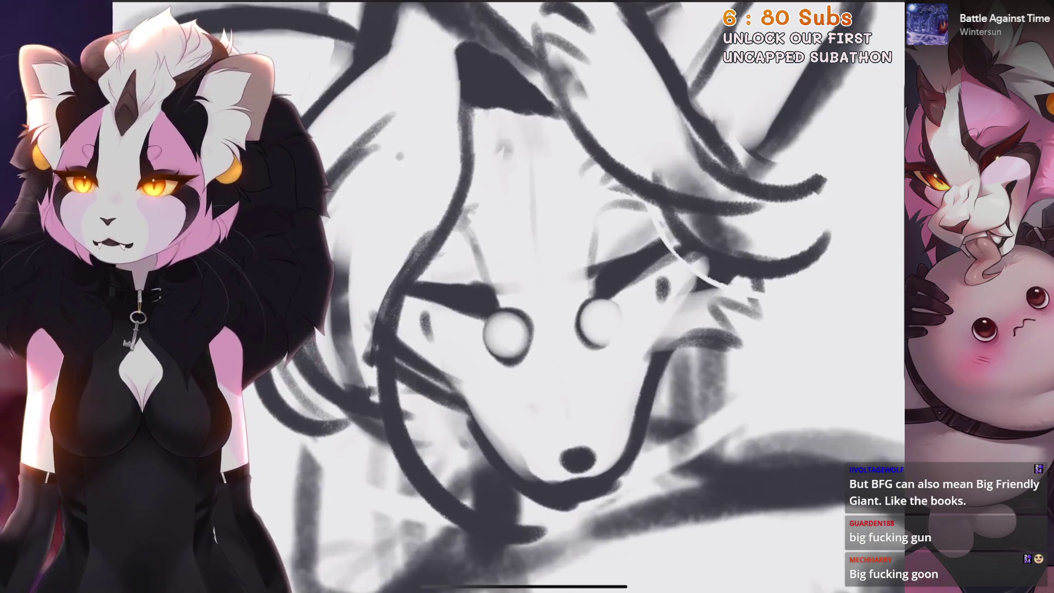
pyautogui.hotkey('ctrl', 'z')
pyautogui.hotkey('ctrl', 'z')
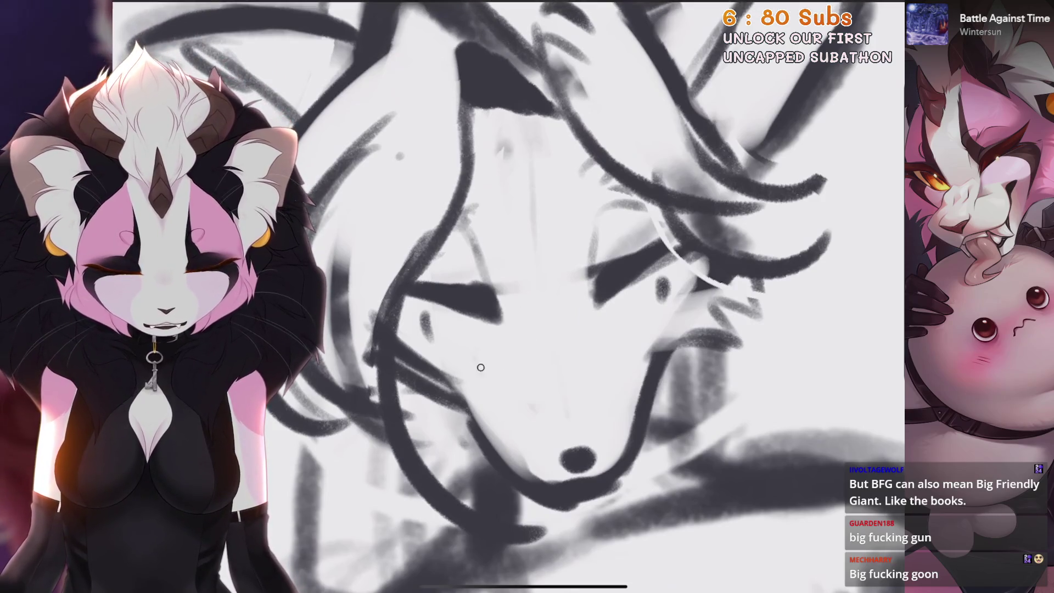
pyautogui.hotkey('ctrl', 'z')
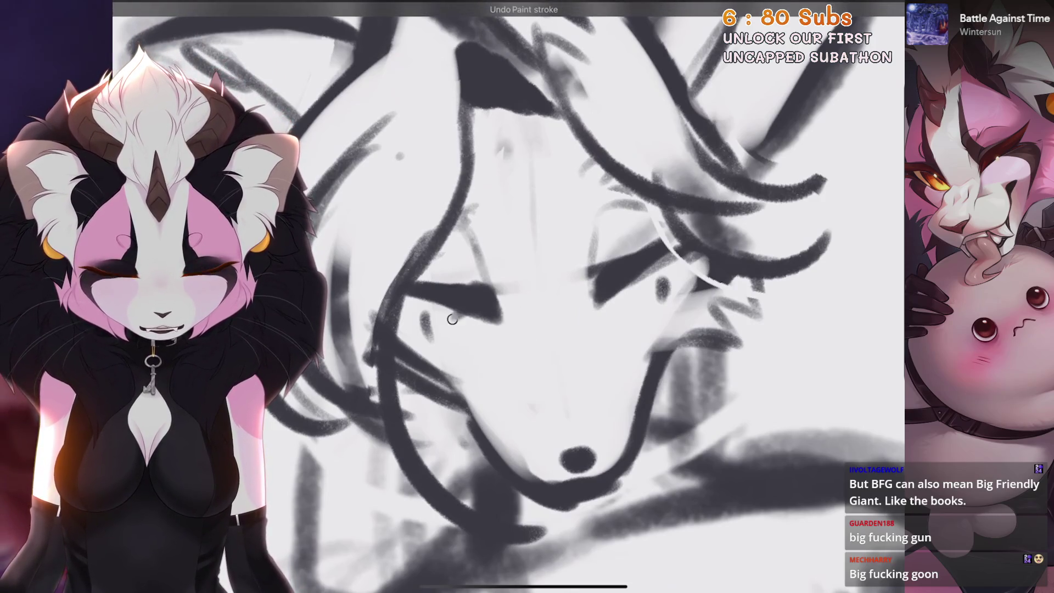
pyautogui.moveTo(491, 317); pyautogui.dragTo(483, 315)
pyautogui.moveTo(623, 293)
pyautogui.mouseDown()
pyautogui.moveTo(593, 334)
pyautogui.moveTo(605, 288)
pyautogui.moveTo(618, 302)
pyautogui.mouseUp()
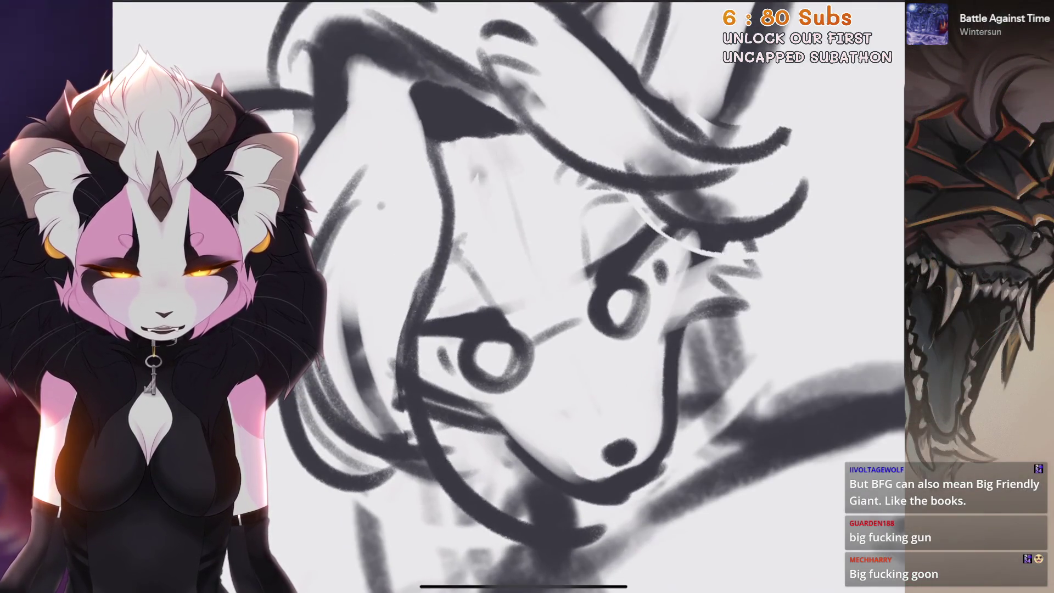
# Zoom out from the head to view the whole five-character lineup
pyautogui.moveTo(617, 302); pyautogui.dragTo(612, 271)
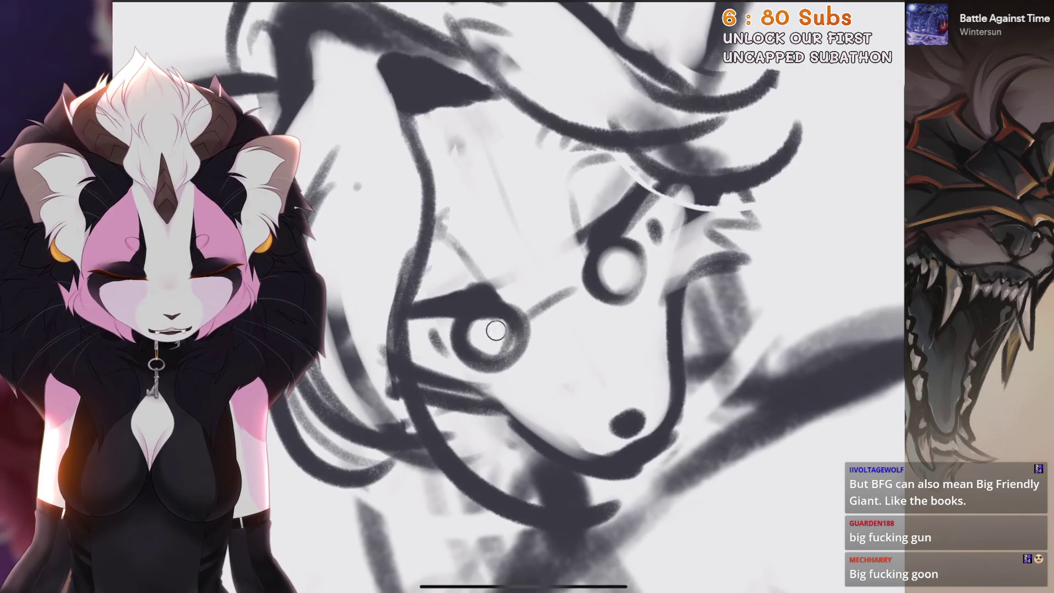
pyautogui.moveTo(495, 330)
pyautogui.mouseDown()
pyautogui.moveTo(513, 367)
pyautogui.moveTo(506, 336)
pyautogui.mouseUp()
pyautogui.scroll(-10, 620, 296)
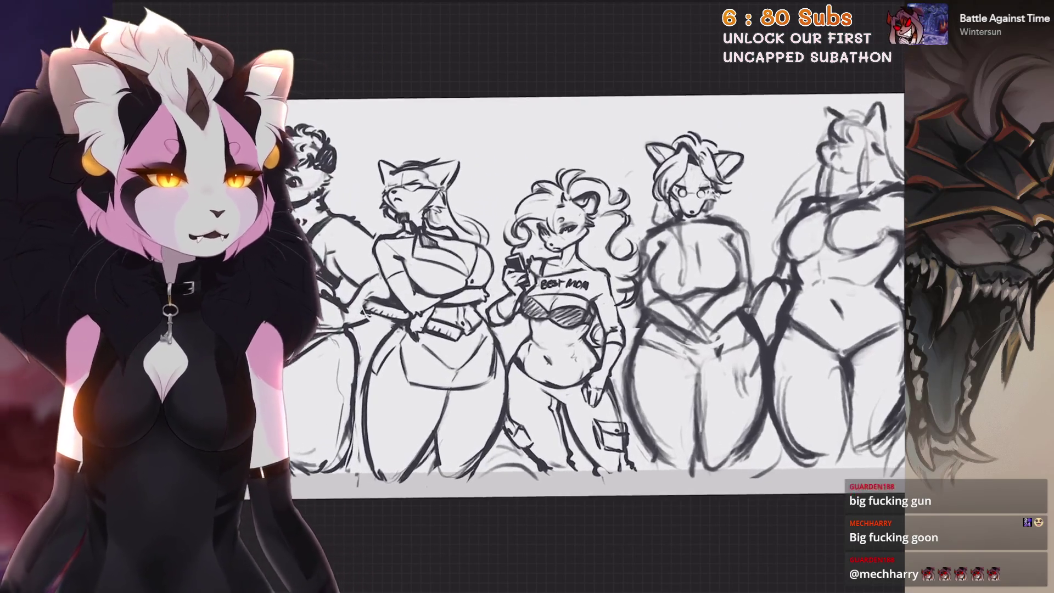
# Freehand-select the fourth character's nose and scale it down uniformly into a smaller oval
pyautogui.scroll(8, 719, 178)
pyautogui.scroll(5, 509, 296)
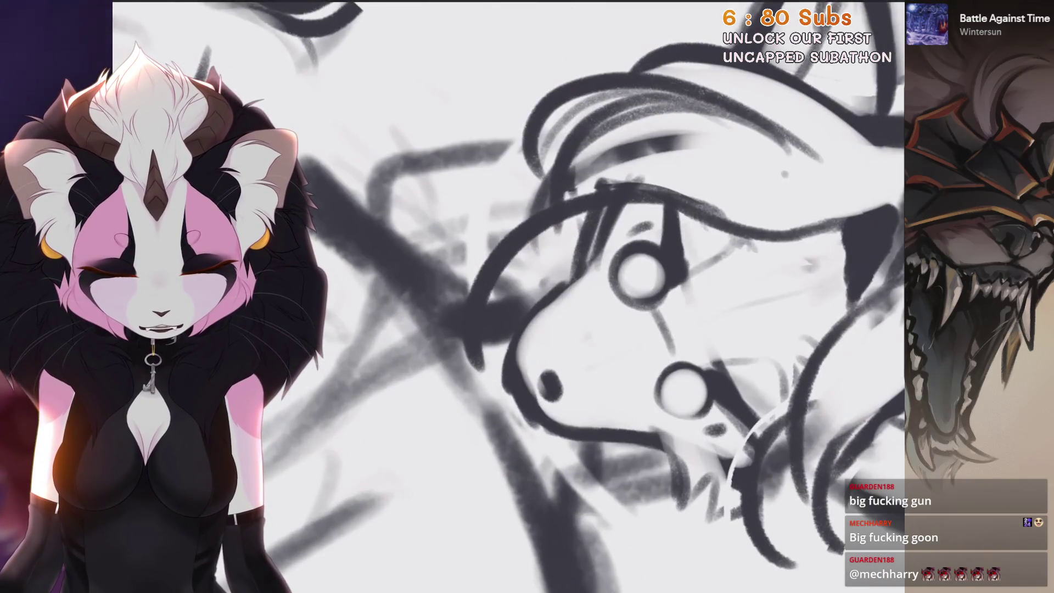
pyautogui.scroll(-1, 658, 297)
pyautogui.scroll(-3, 549, 296)
pyautogui.scroll(5, 549, 296)
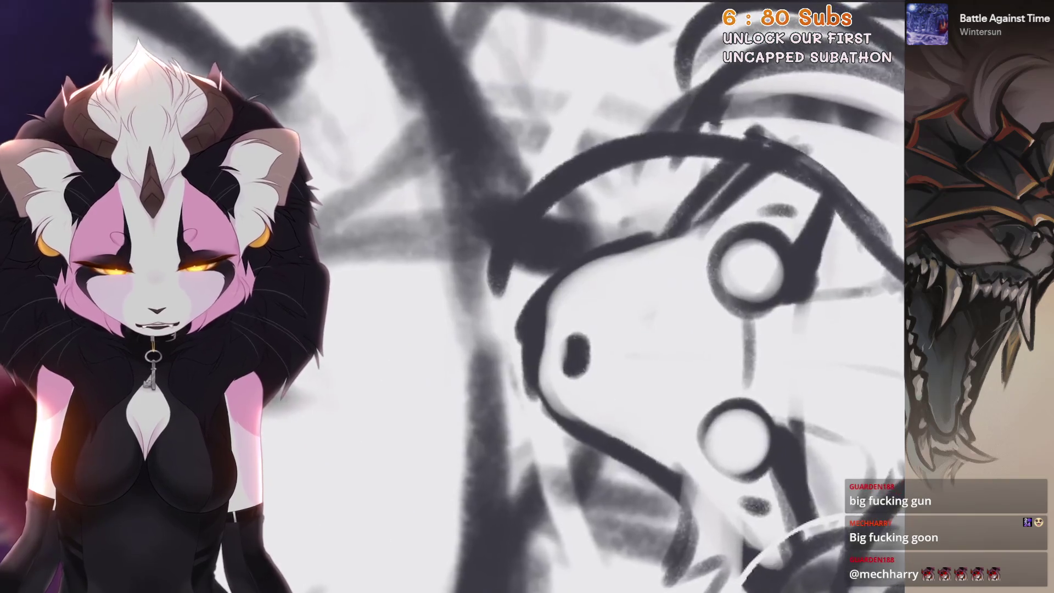
pyautogui.scroll(-3, 549, 296)
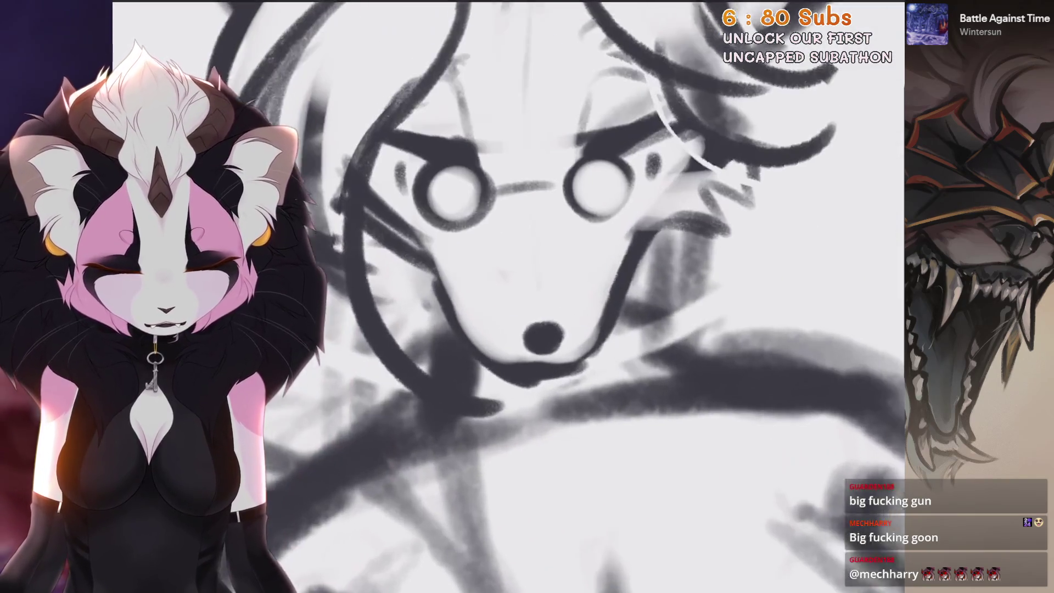
pyautogui.press('s')
pyautogui.moveTo(571, 298); pyautogui.dragTo(574, 340)
pyautogui.press('v')
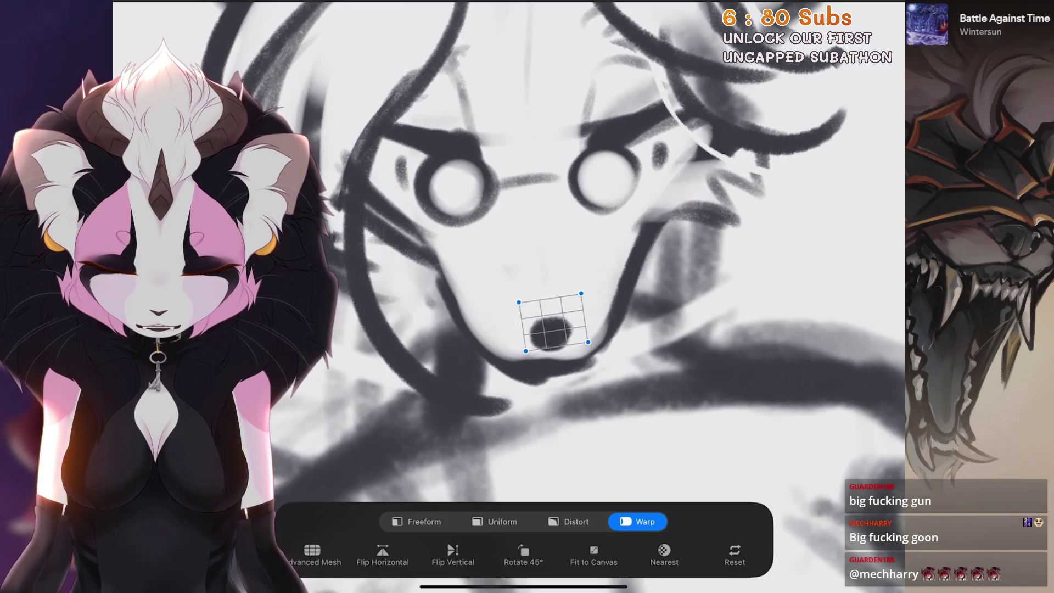
pyautogui.click(502, 521)
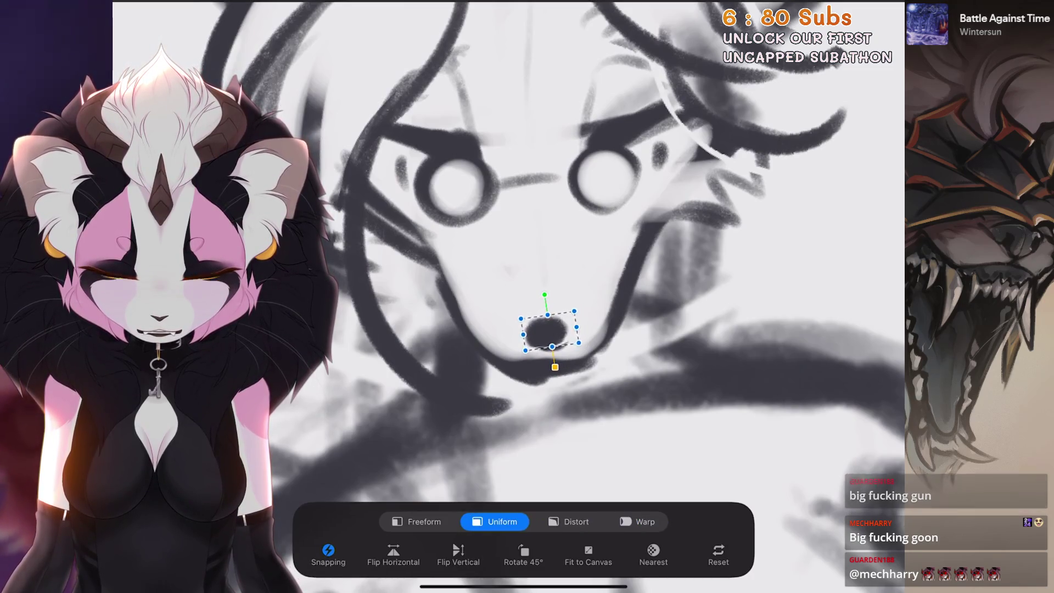
pyautogui.press('v')
pyautogui.scroll(-2, 549, 296)
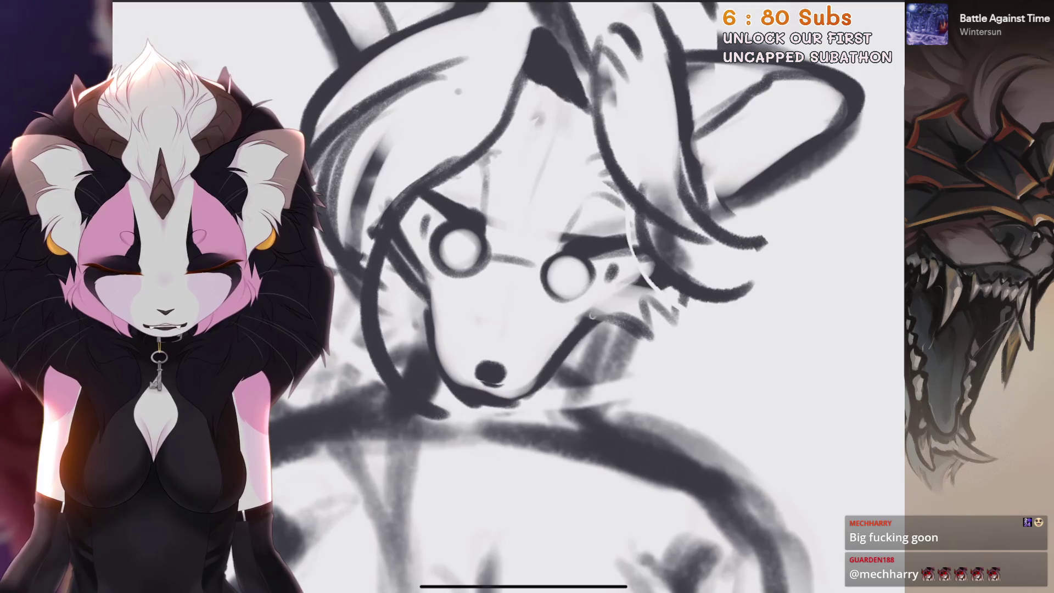
# Draw a stroke inside the cat ear, then erase the grey stroke there
pyautogui.scroll(1, 549, 297)
pyautogui.scroll(-2, 549, 297)
pyautogui.scroll(2, 548, 296)
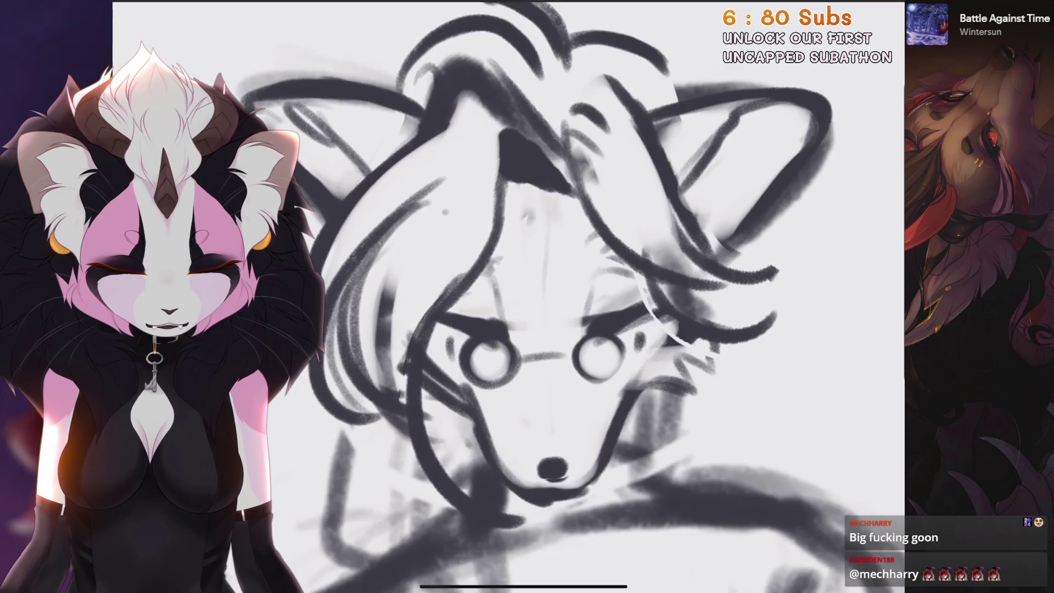
pyautogui.scroll(-2, 548, 296)
pyautogui.scroll(2, 549, 297)
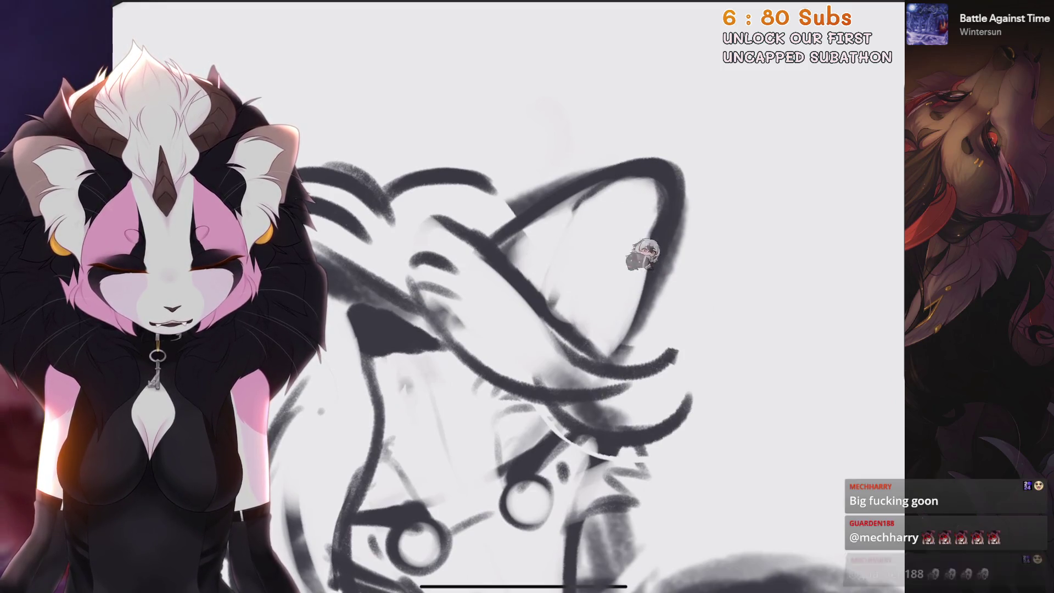
pyautogui.moveTo(601, 200)
pyautogui.mouseDown()
pyautogui.moveTo(557, 296)
pyautogui.moveTo(620, 261)
pyautogui.moveTo(636, 343)
pyautogui.moveTo(604, 370)
pyautogui.mouseUp()
pyautogui.scroll(-2, 510, 296)
pyautogui.scroll(2, 558, 400)
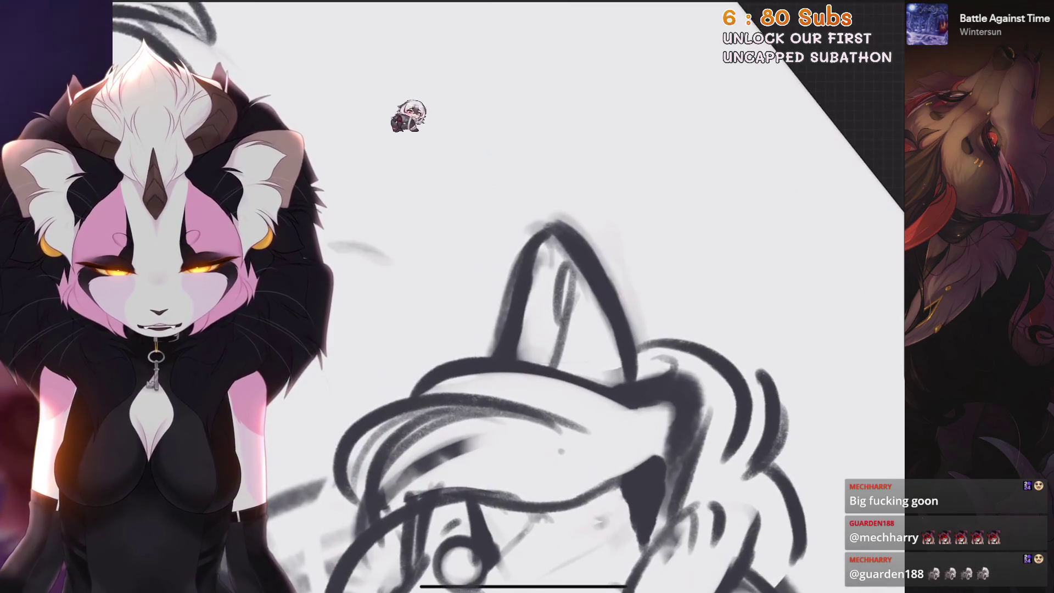
pyautogui.moveTo(548, 356)
pyautogui.mouseDown()
pyautogui.moveTo(535, 244)
pyautogui.moveTo(519, 341)
pyautogui.moveTo(549, 233)
pyautogui.moveTo(579, 268)
pyautogui.mouseUp()
# Check the brush library, then undo the last stroke near the face
pyautogui.scroll(-2, 549, 384)
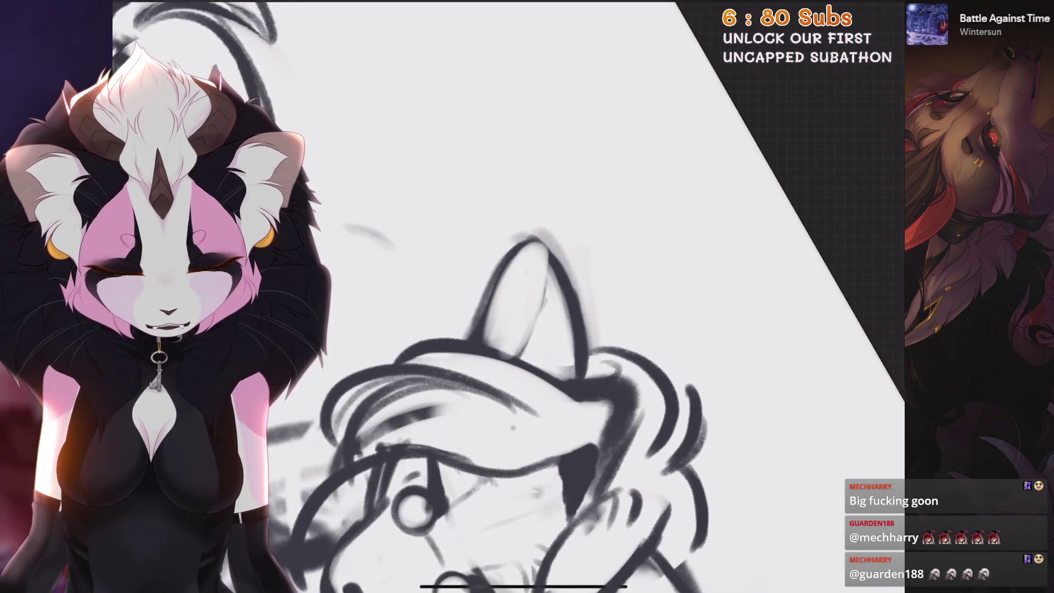
pyautogui.scroll(-5, 554, 263)
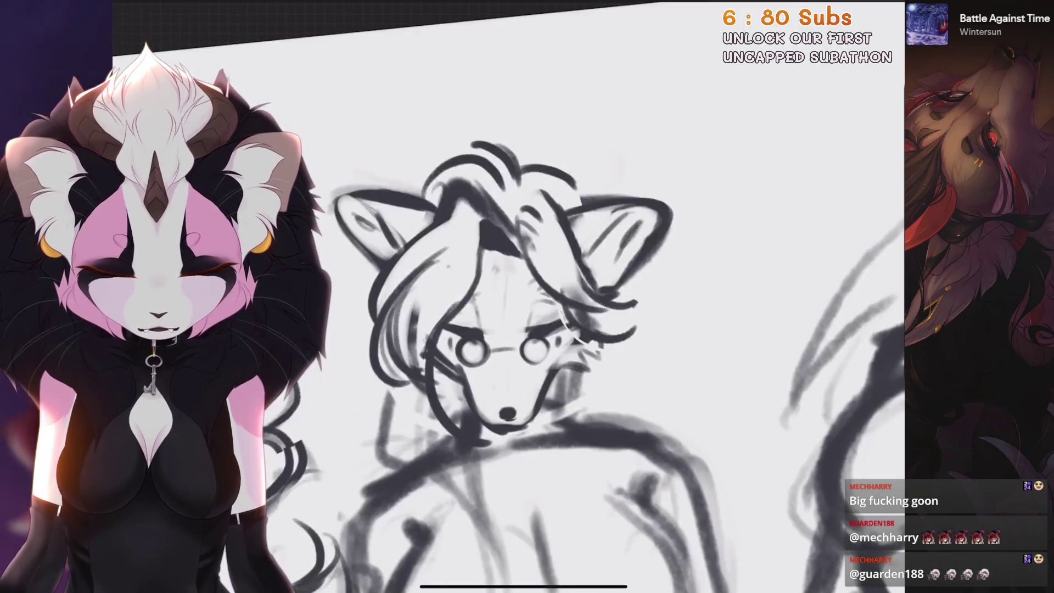
pyautogui.scroll(5, 697, 192)
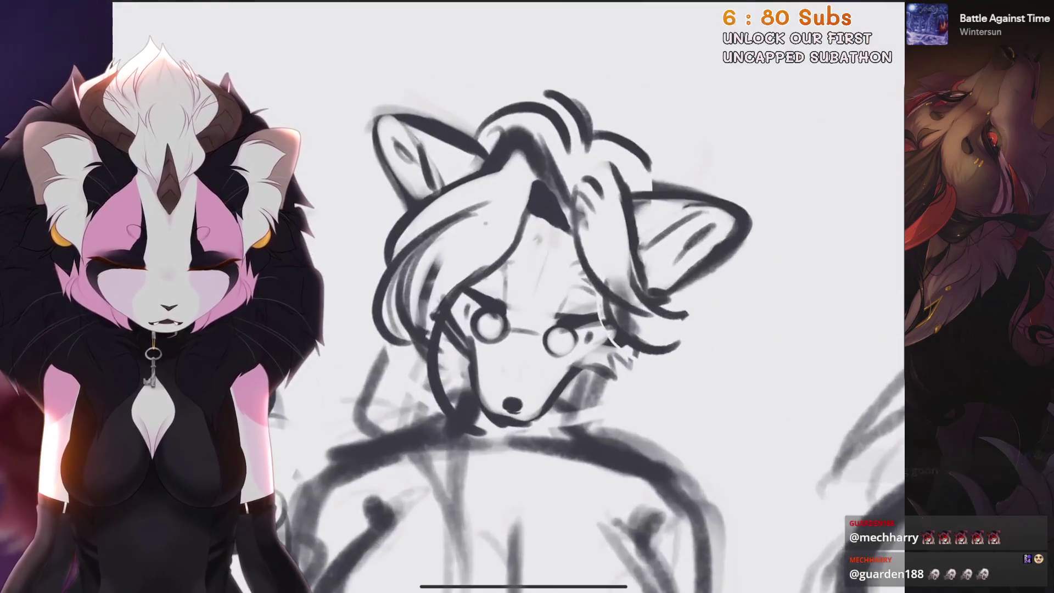
pyautogui.click(823, 11)
pyautogui.click(802, 306)
pyautogui.scroll(2, 604, 296)
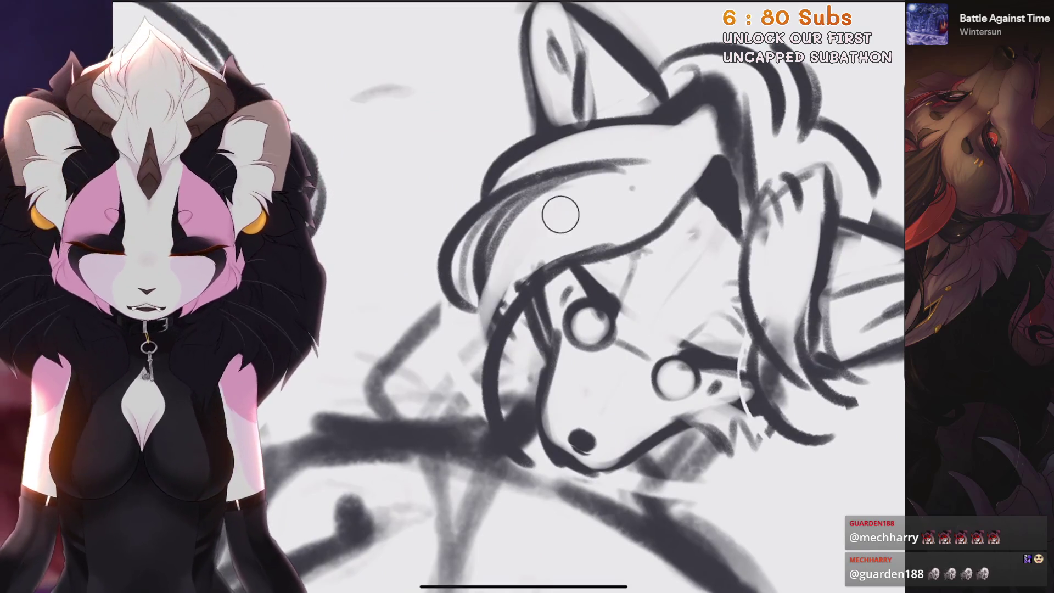
pyautogui.scroll(-1, 604, 296)
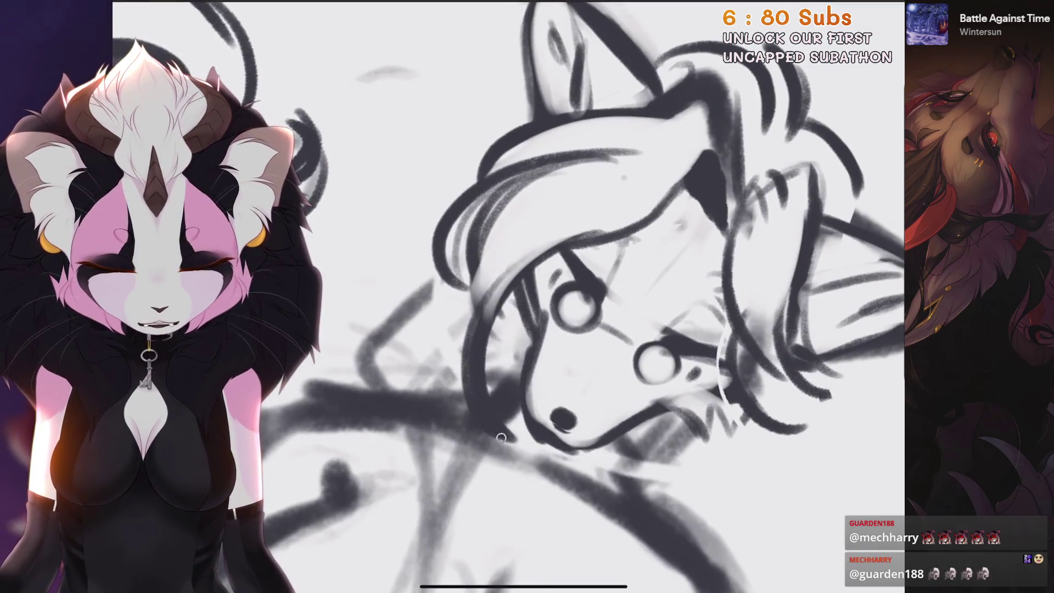
pyautogui.scroll(-1, 548, 296)
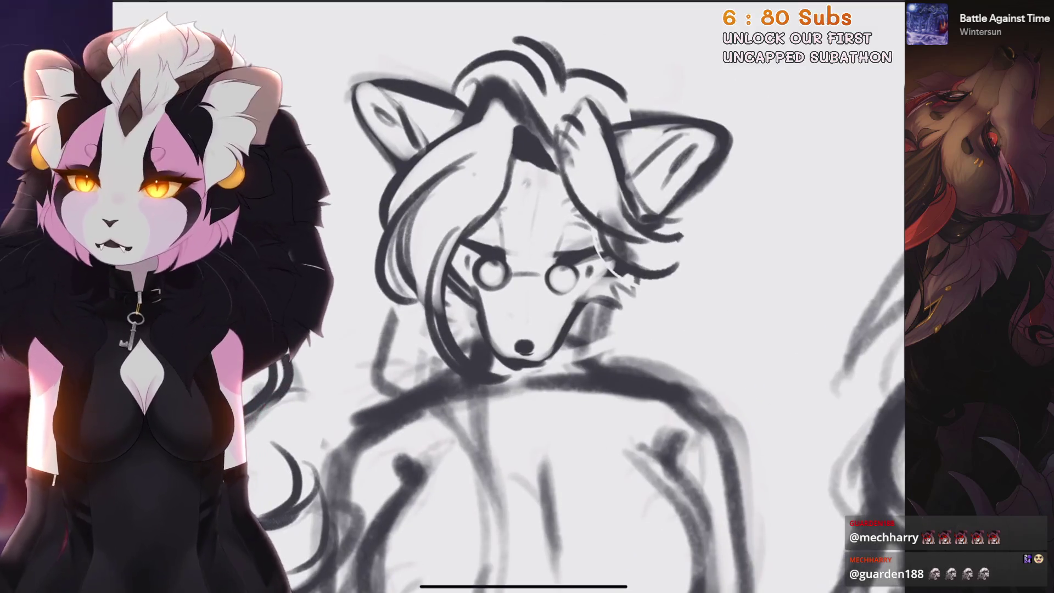
pyautogui.scroll(2, 548, 296)
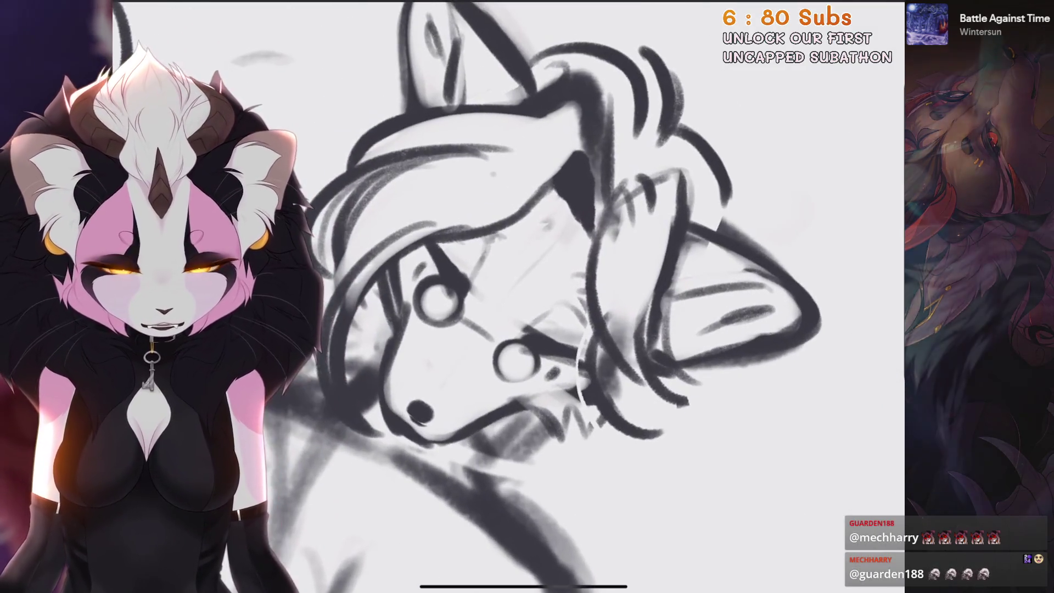
pyautogui.scroll(-2, 548, 296)
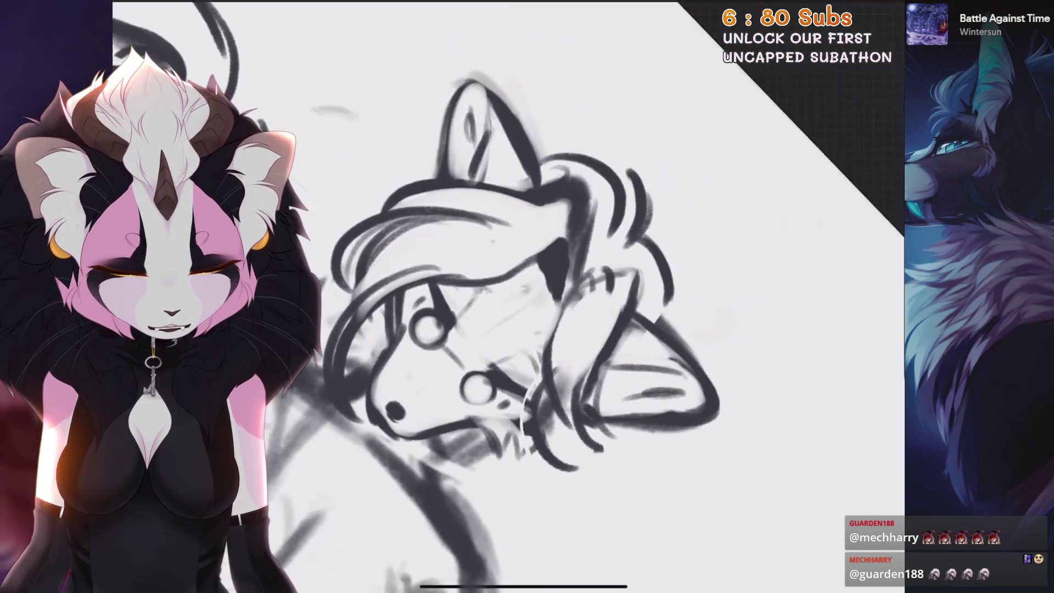
pyautogui.scroll(3, 549, 297)
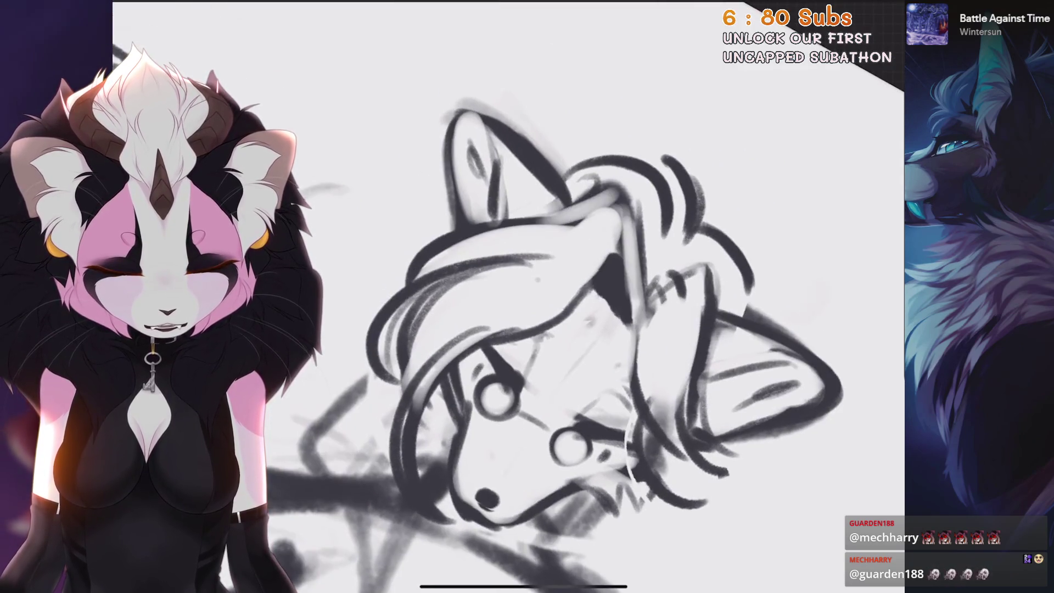
pyautogui.scroll(-2, 556, 217)
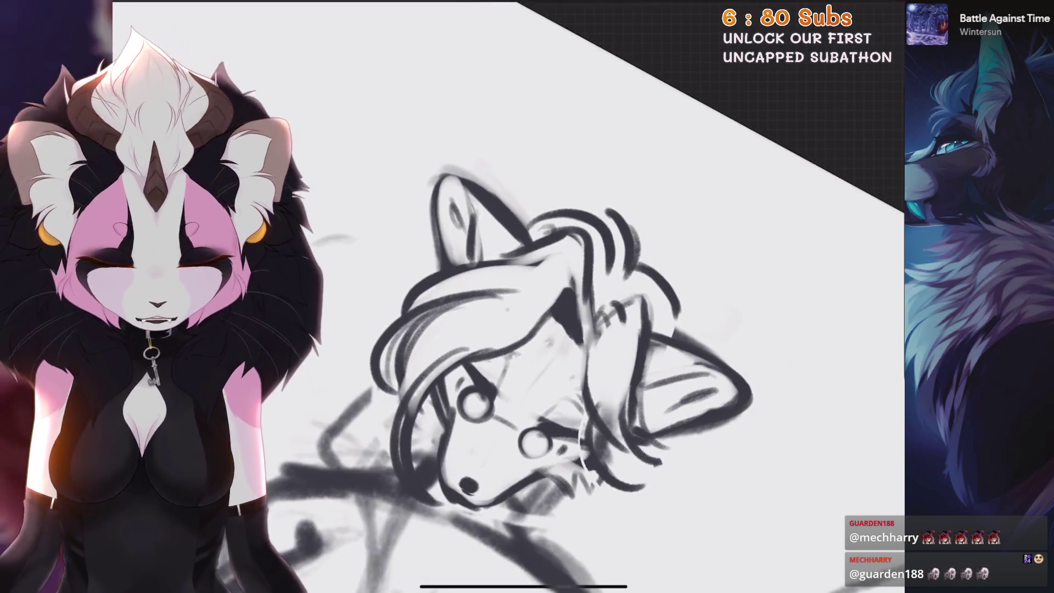
pyautogui.scroll(2, 549, 330)
pyautogui.scroll(1, 603, 329)
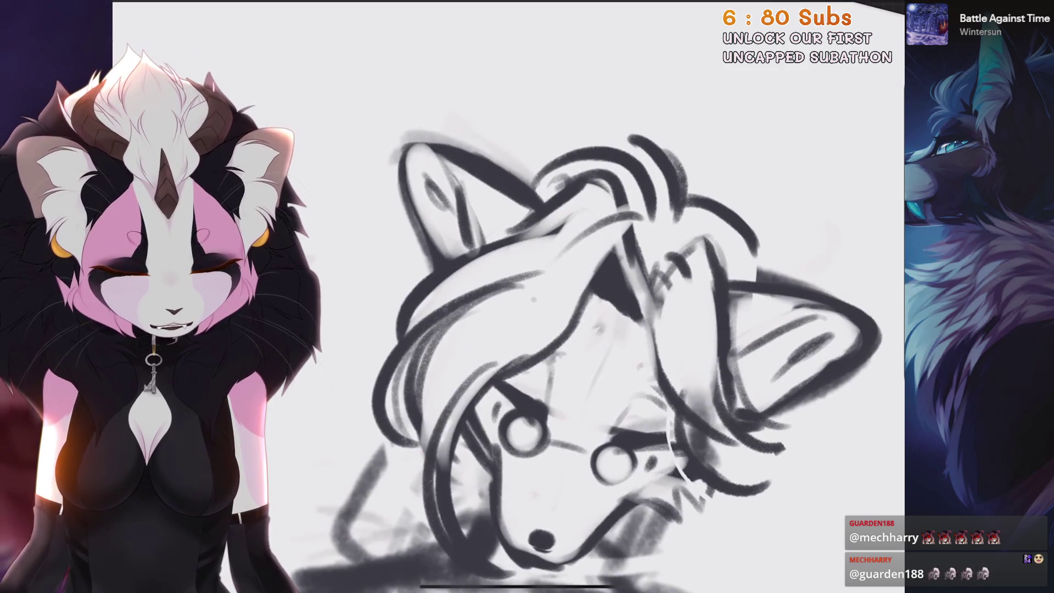
pyautogui.scroll(-2, 657, 238)
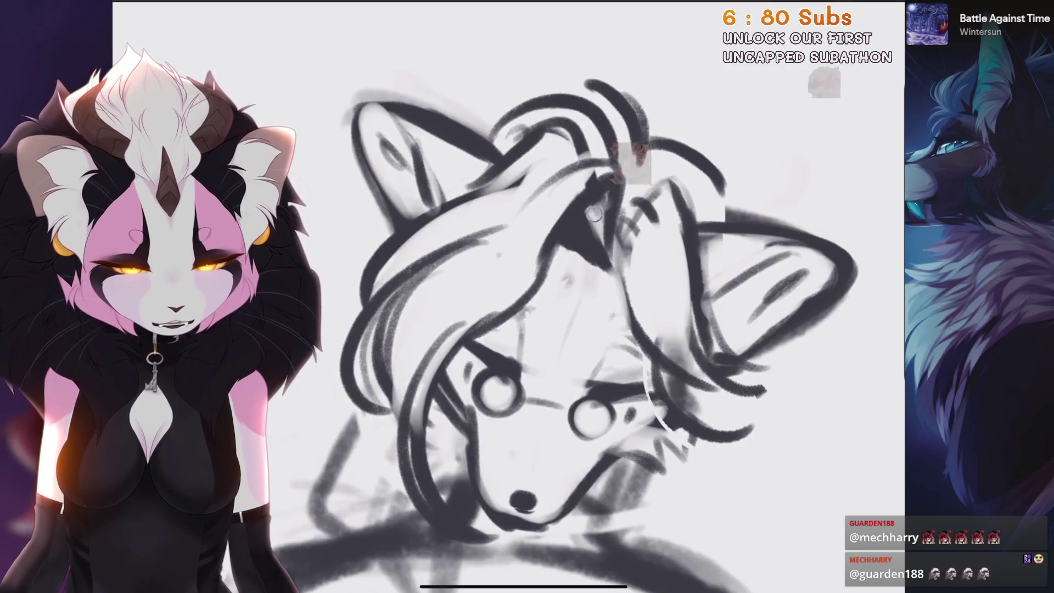
pyautogui.scroll(-2, 603, 329)
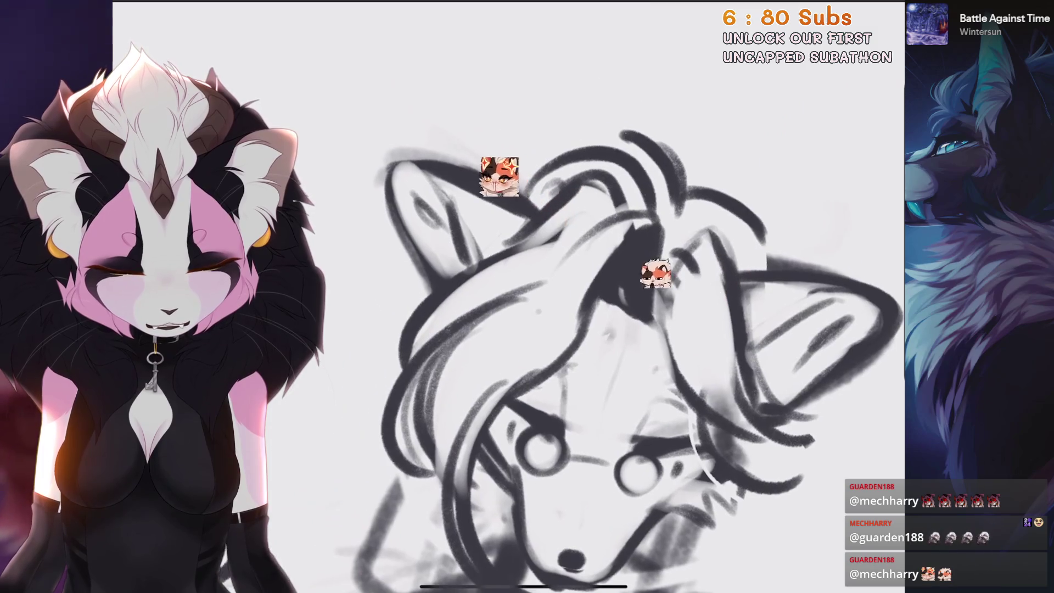
pyautogui.scroll(-2, 603, 329)
pyautogui.scroll(2, 549, 302)
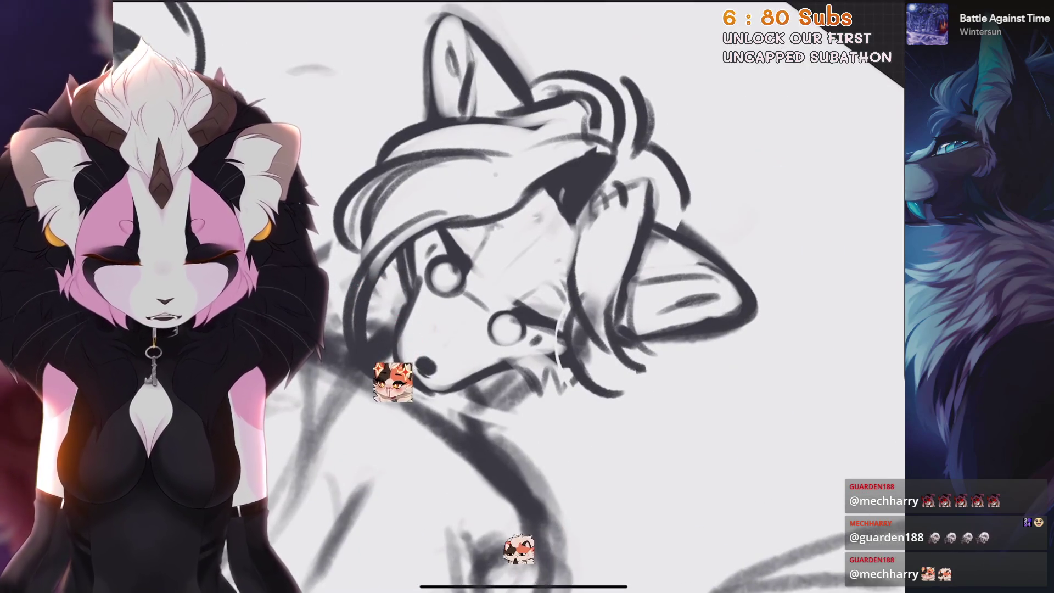
pyautogui.scroll(2, 549, 302)
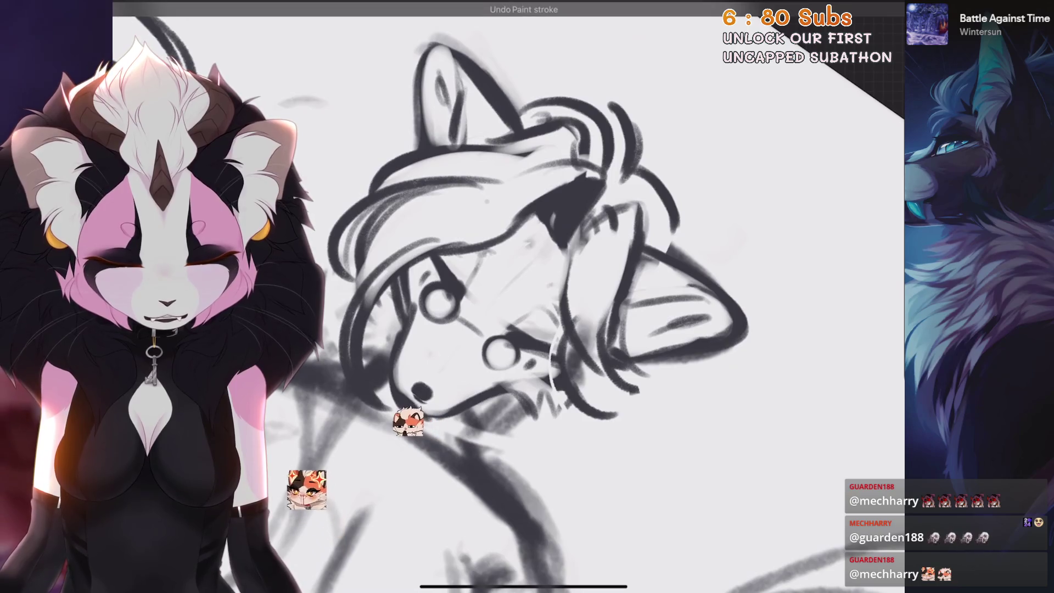
pyautogui.scroll(-2, 549, 302)
pyautogui.scroll(2, 549, 302)
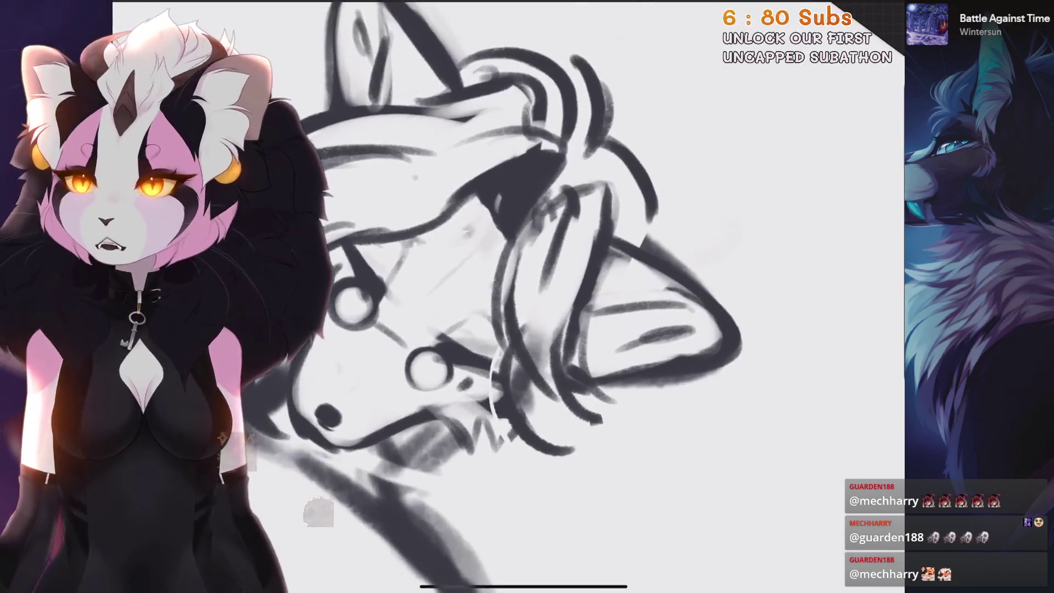
pyautogui.hotkey('ctrl', 'z')
# Add a curved hair stroke beside the fourth character's head
pyautogui.scroll(1, 548, 301)
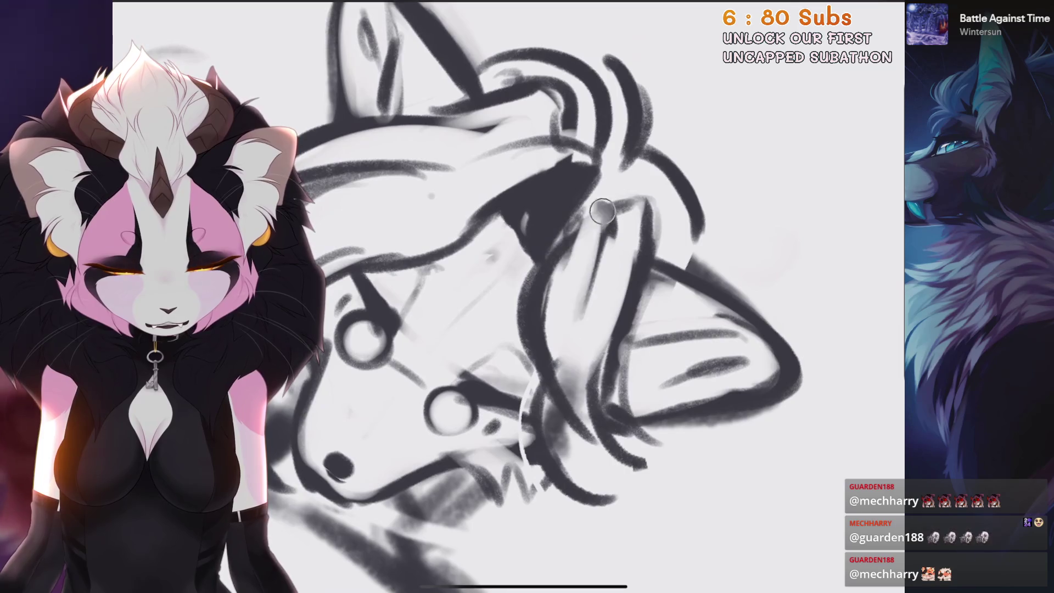
pyautogui.moveTo(571, 250); pyautogui.dragTo(647, 209)
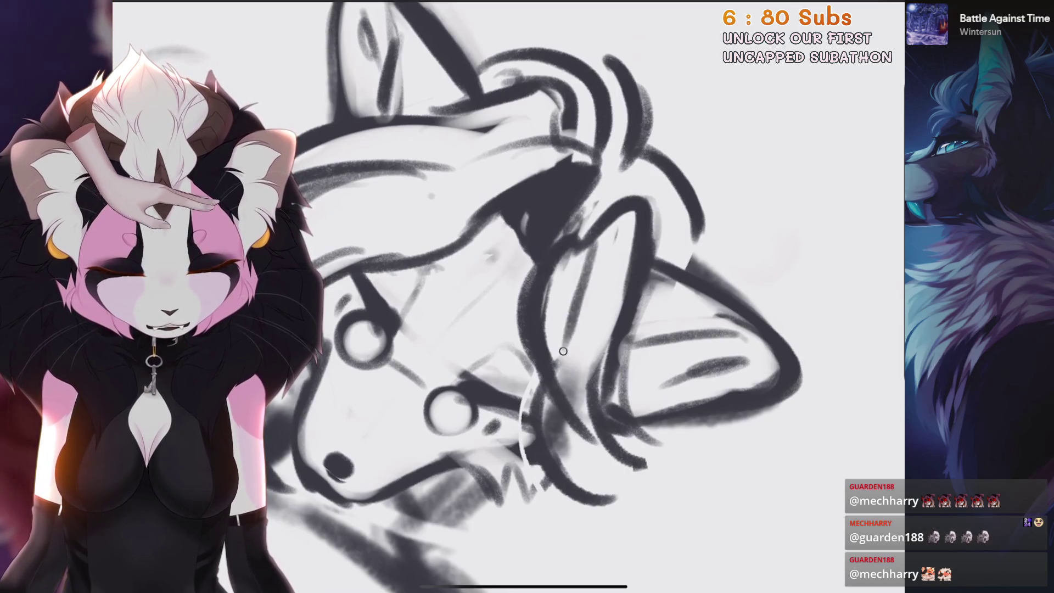
pyautogui.scroll(-5, 563, 350)
pyautogui.scroll(4, 520, 184)
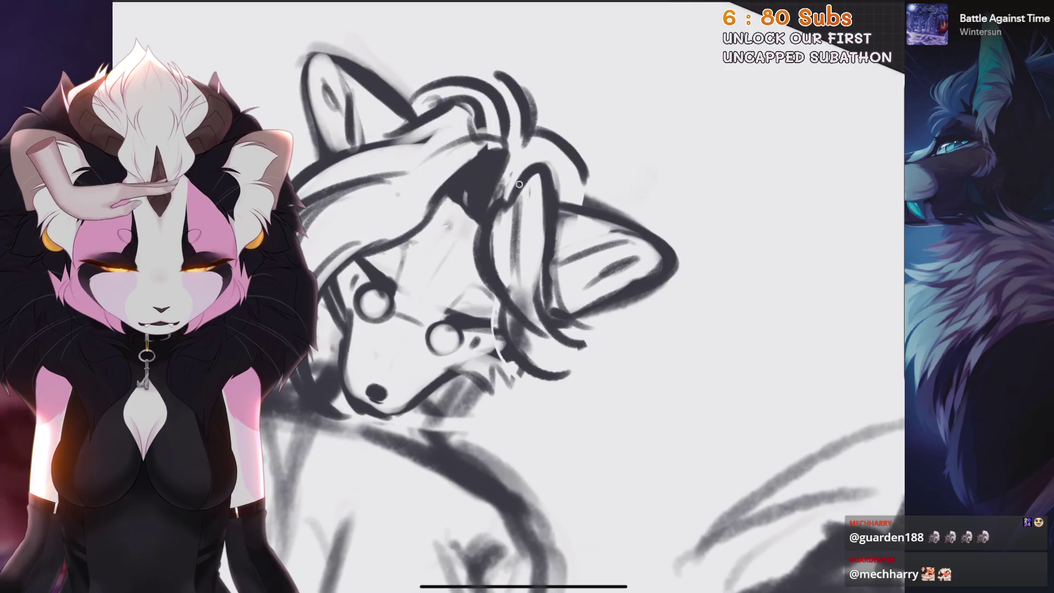
pyautogui.scroll(-1, 493, 301)
pyautogui.scroll(-2, 549, 330)
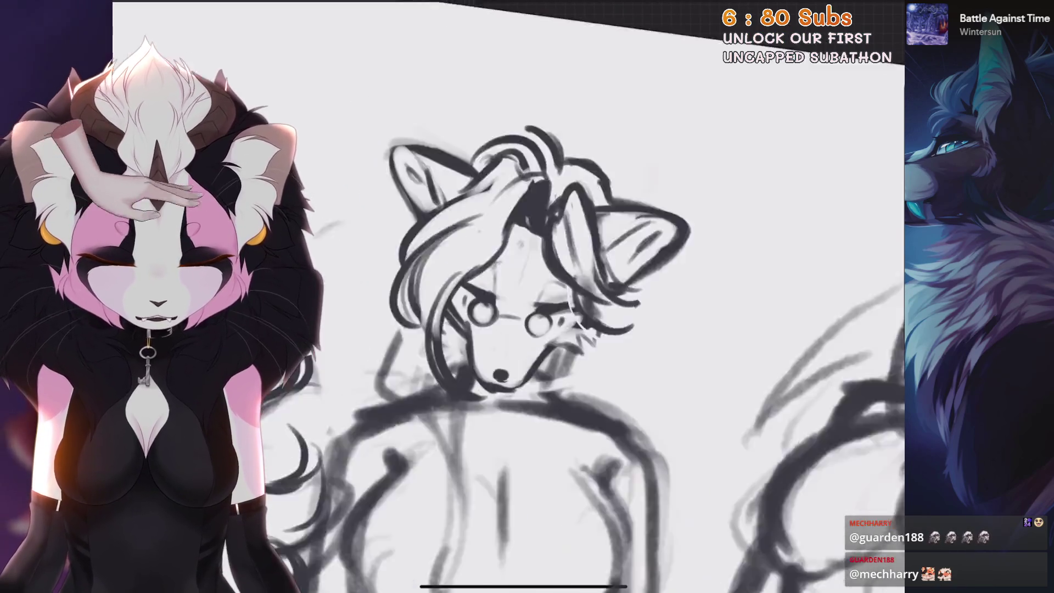
pyautogui.scroll(1, 576, 329)
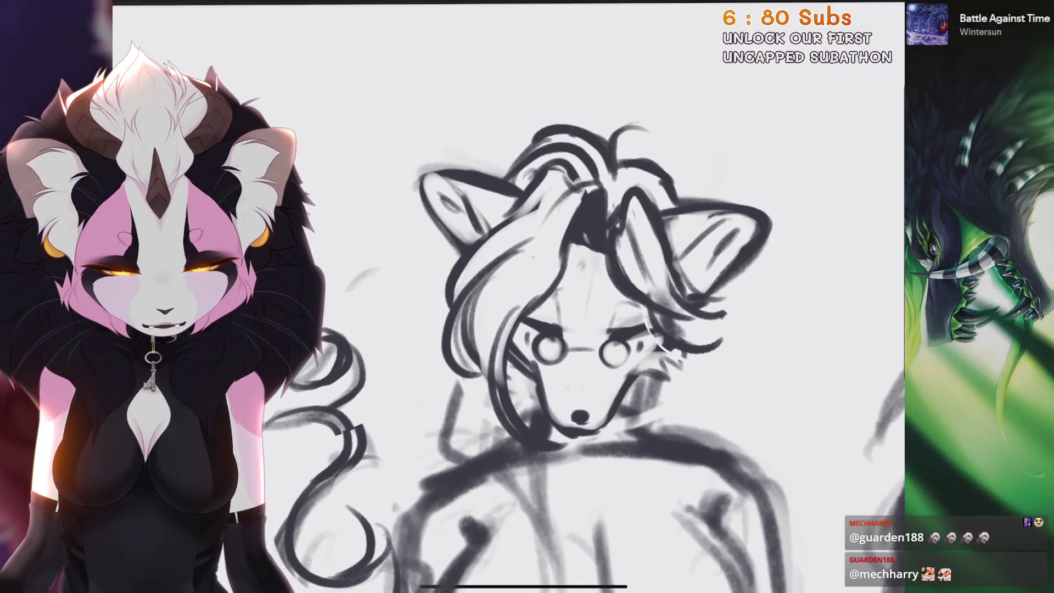
pyautogui.scroll(-1, 549, 329)
# Redraw the hair line beside the head, replacing the first failed attempt
pyautogui.moveTo(423, 321); pyautogui.dragTo(391, 420)
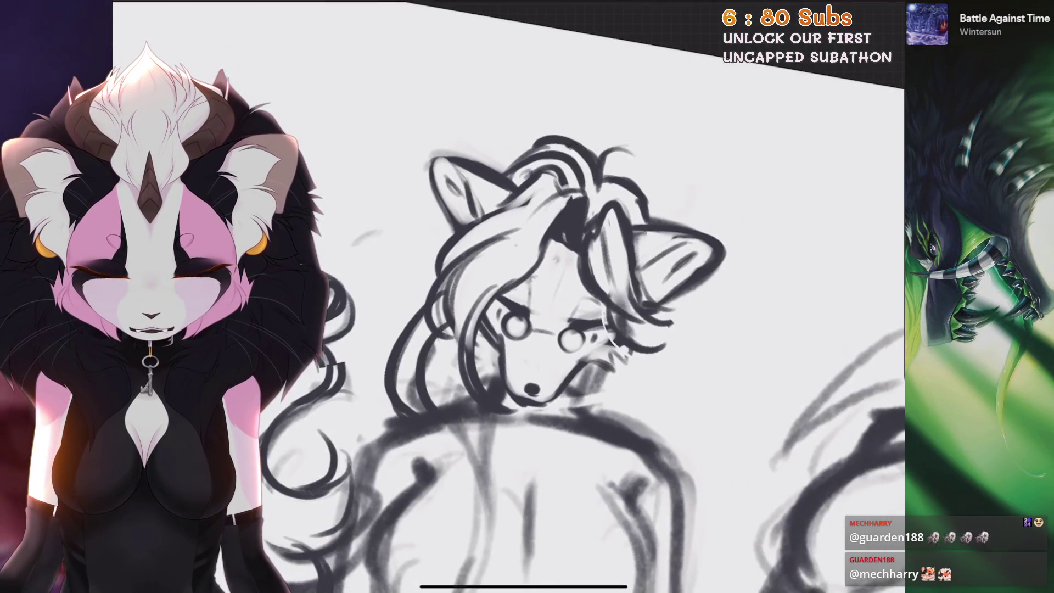
pyautogui.scroll(1, 549, 330)
pyautogui.hotkey('ctrl', 'z')
pyautogui.moveTo(424, 290)
pyautogui.mouseDown()
pyautogui.moveTo(395, 358)
pyautogui.moveTo(453, 319)
pyautogui.mouseUp()
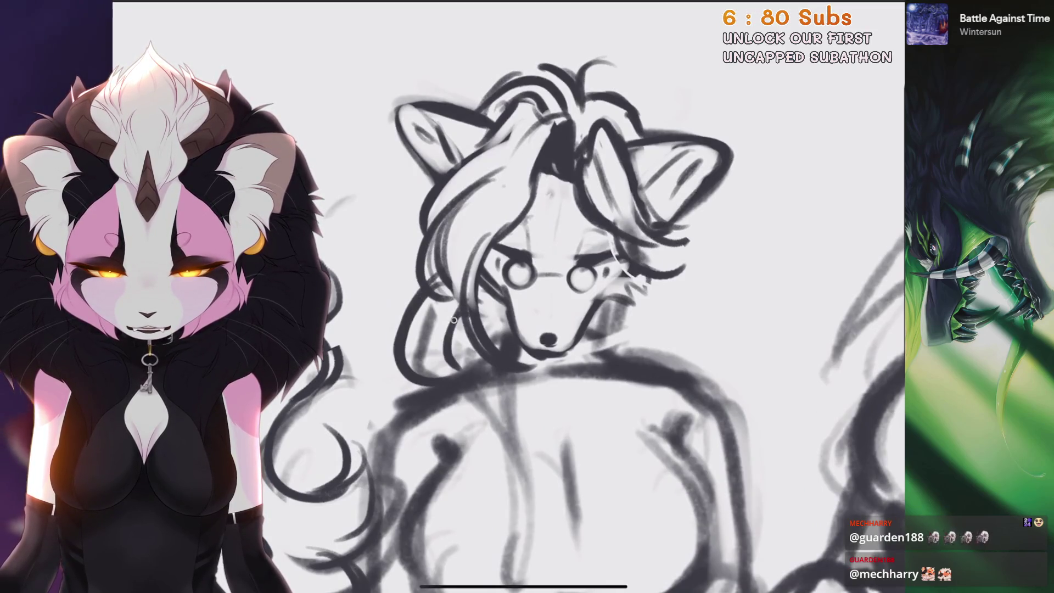
pyautogui.scroll(-2, 549, 296)
pyautogui.scroll(1, 549, 297)
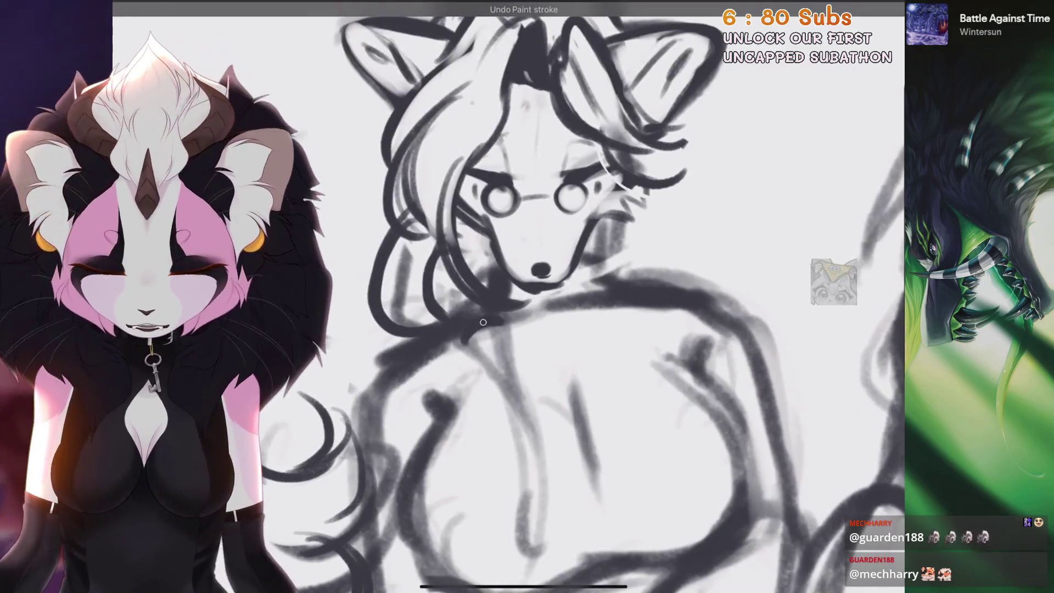
pyautogui.scroll(-2, 549, 296)
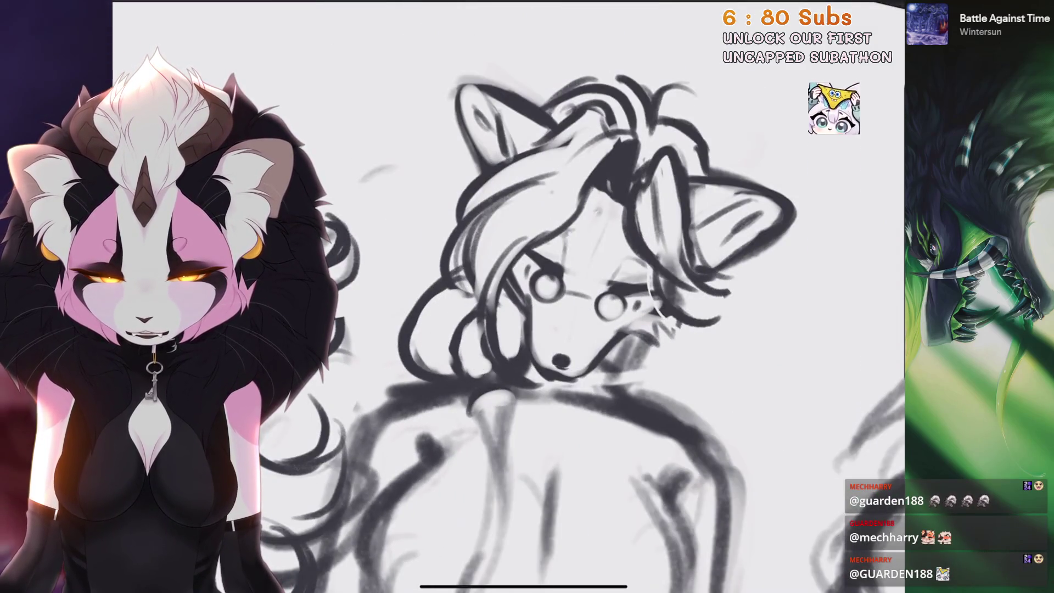
pyautogui.hscroll(-2, 549, 296)
pyautogui.scroll(2, 603, 296)
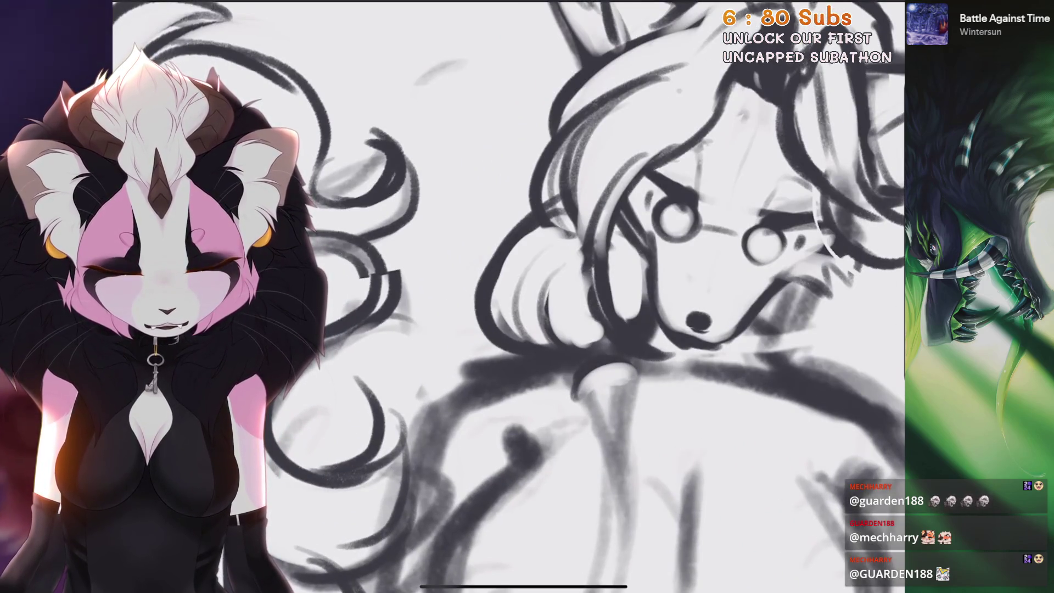
pyautogui.scroll(-2, 548, 296)
pyautogui.scroll(-2, 549, 296)
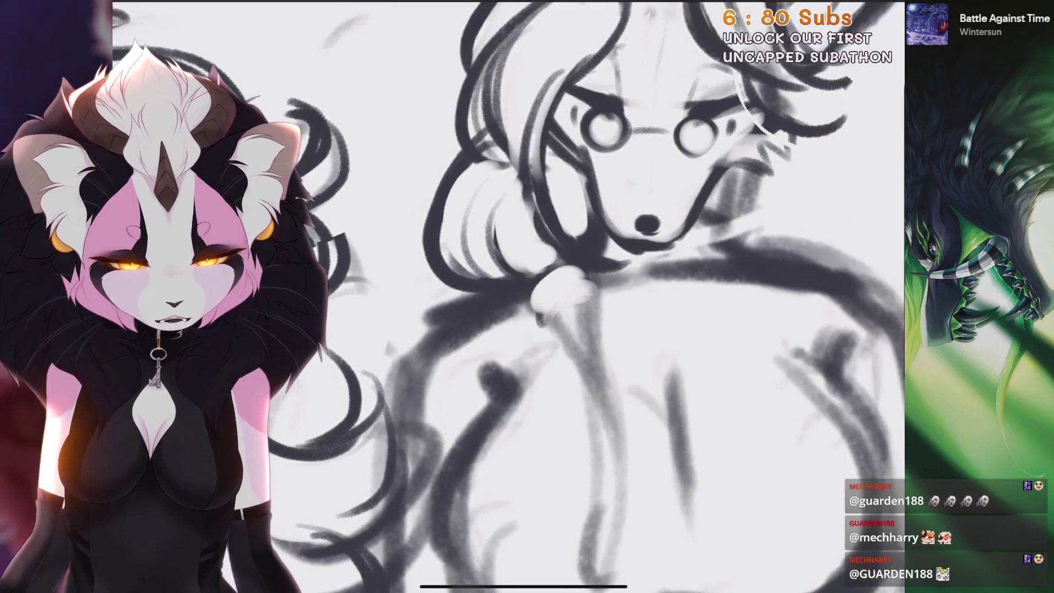
# Draw the braid from below the hair across the chest, undoing an accidental view change
pyautogui.scroll(5, 549, 297)
pyautogui.scroll(1, 548, 296)
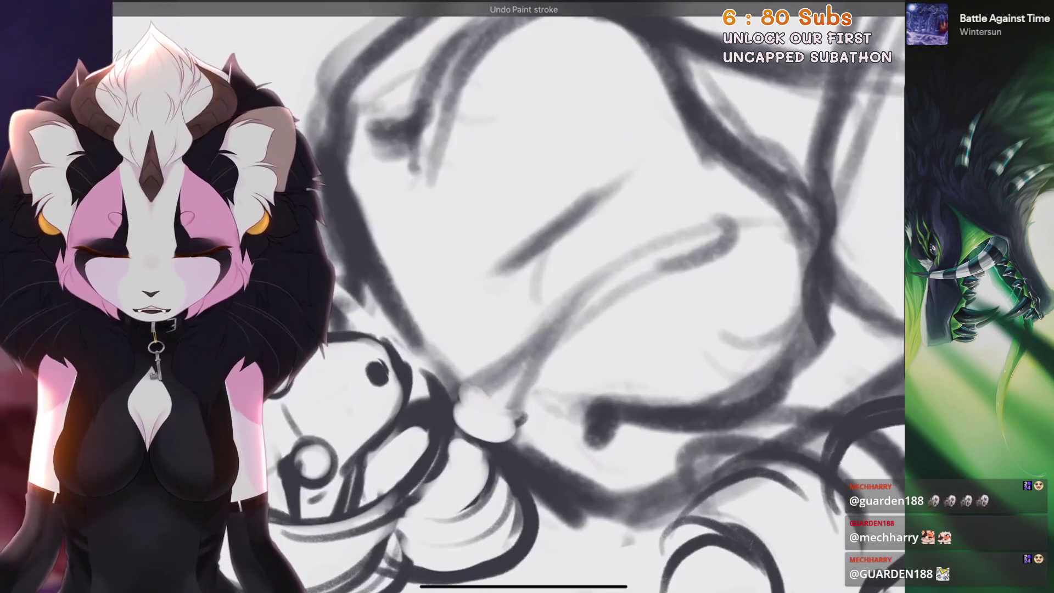
pyautogui.moveTo(494, 399)
pyautogui.mouseDown()
pyautogui.moveTo(496, 370)
pyautogui.moveTo(554, 294)
pyautogui.mouseUp()
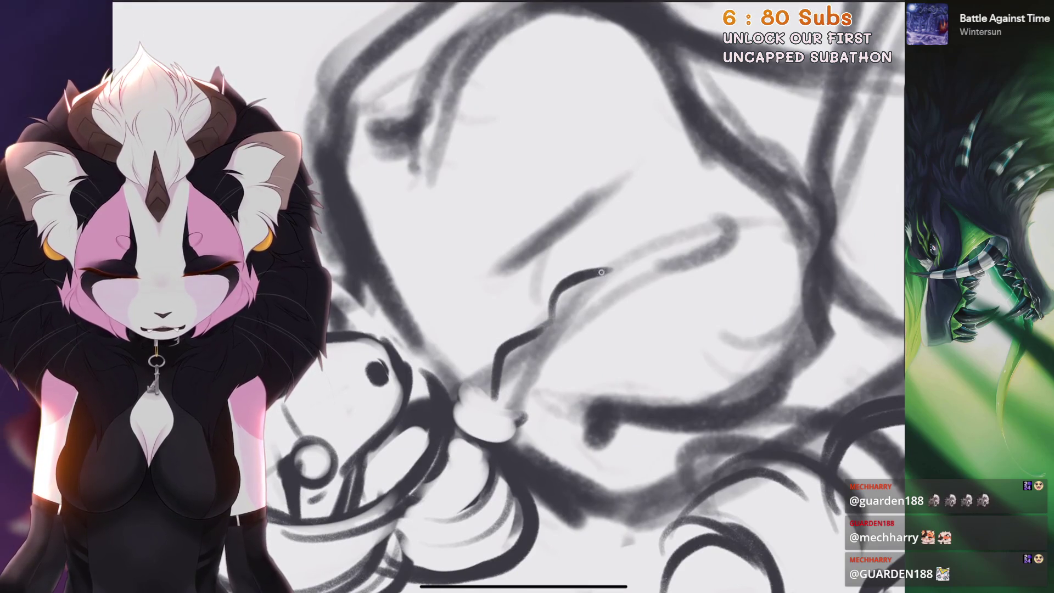
pyautogui.moveTo(674, 238); pyautogui.dragTo(735, 223)
pyautogui.scroll(1, 549, 296)
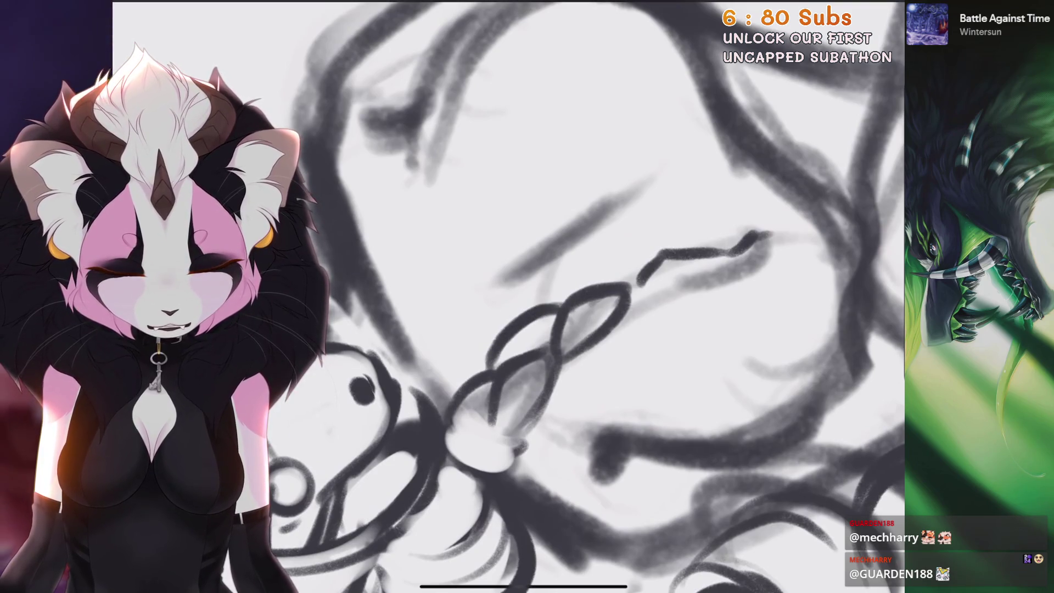
pyautogui.scroll(-10, 655, 259)
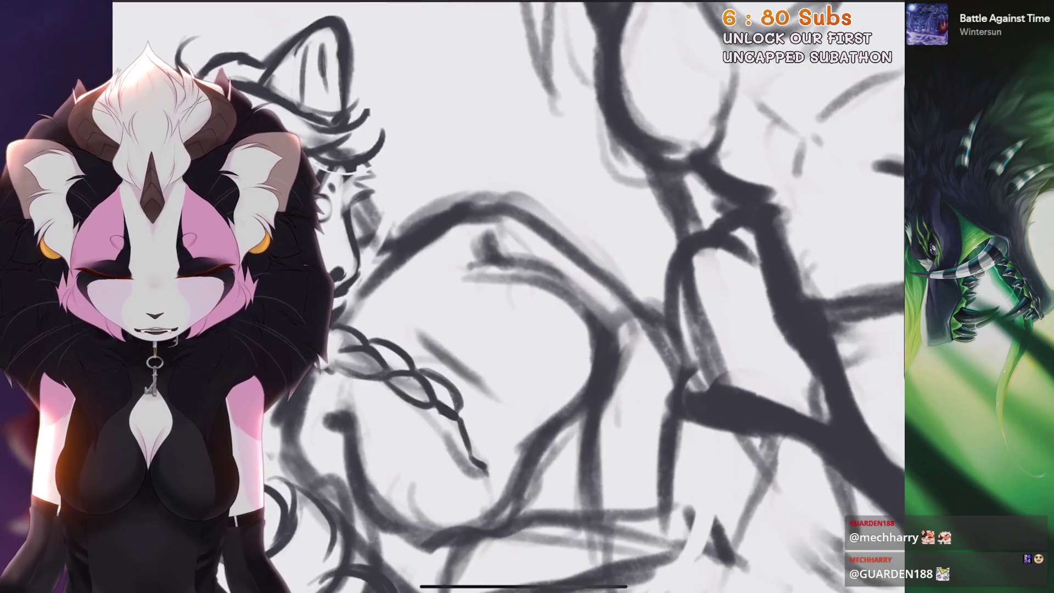
pyautogui.scroll(10, 686, 258)
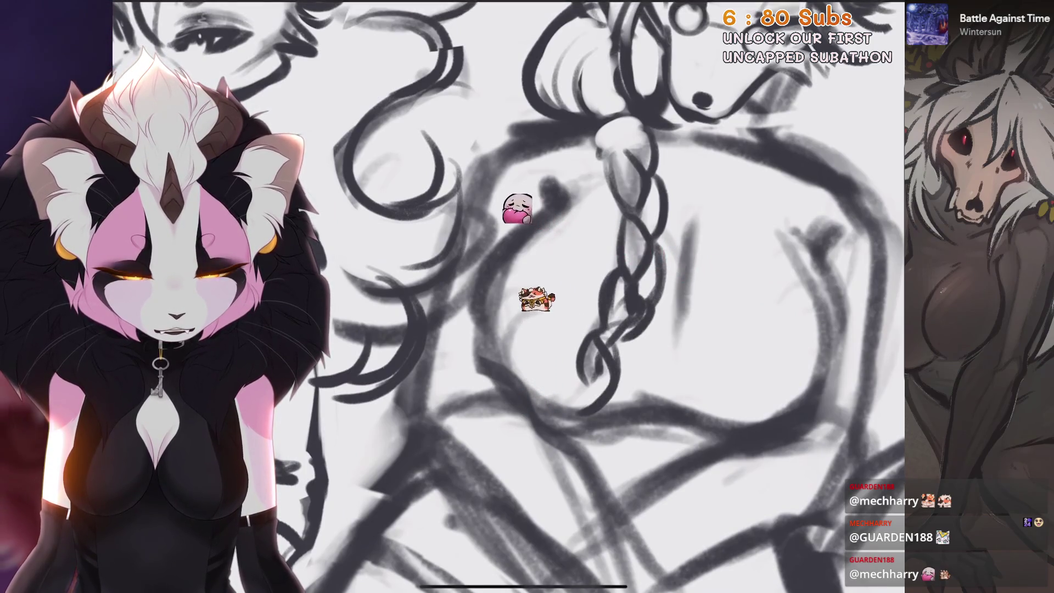
pyautogui.scroll(-5, 594, 333)
pyautogui.hotkey('ctrl', 'z')
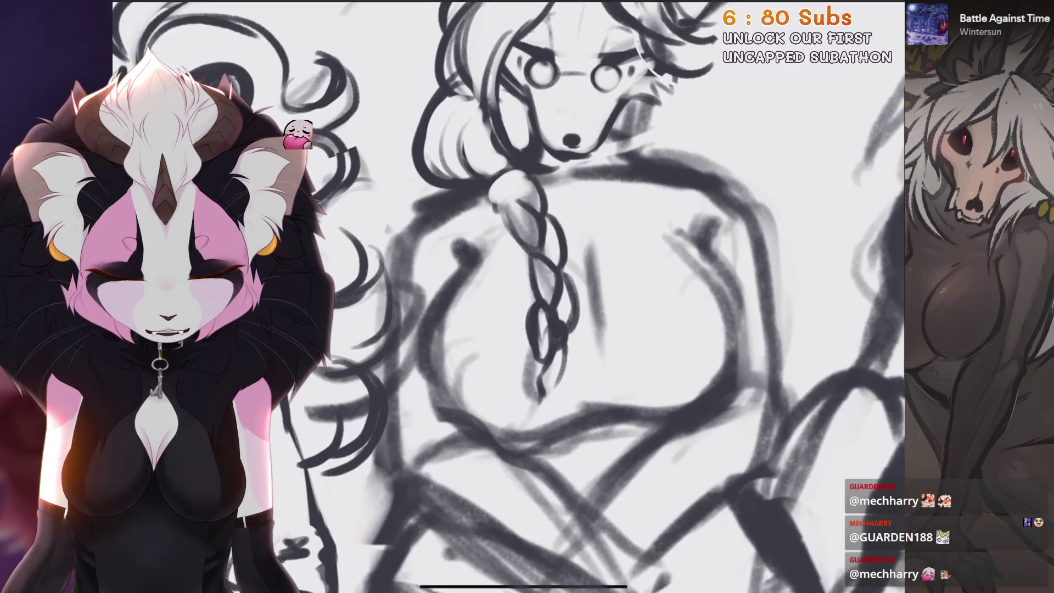
pyautogui.scroll(-3, 609, 297)
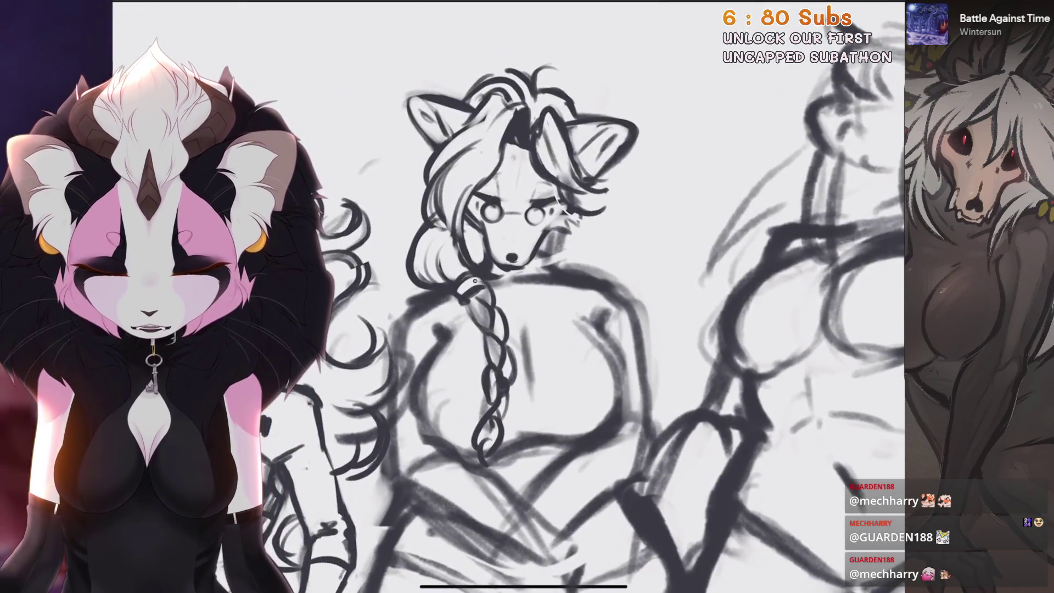
pyautogui.scroll(-5, 609, 296)
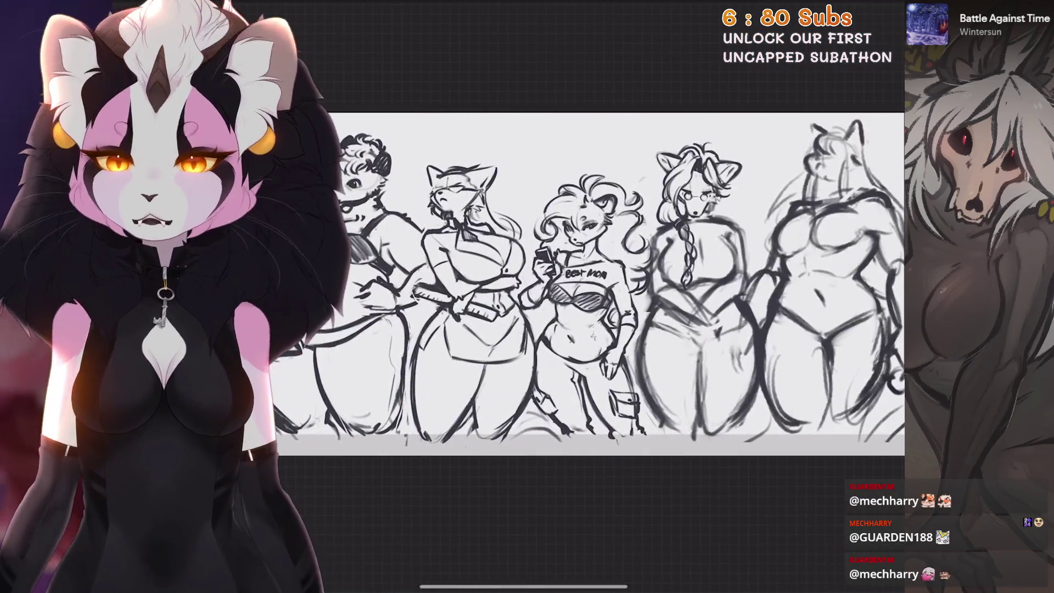
pyautogui.scroll(5, 610, 296)
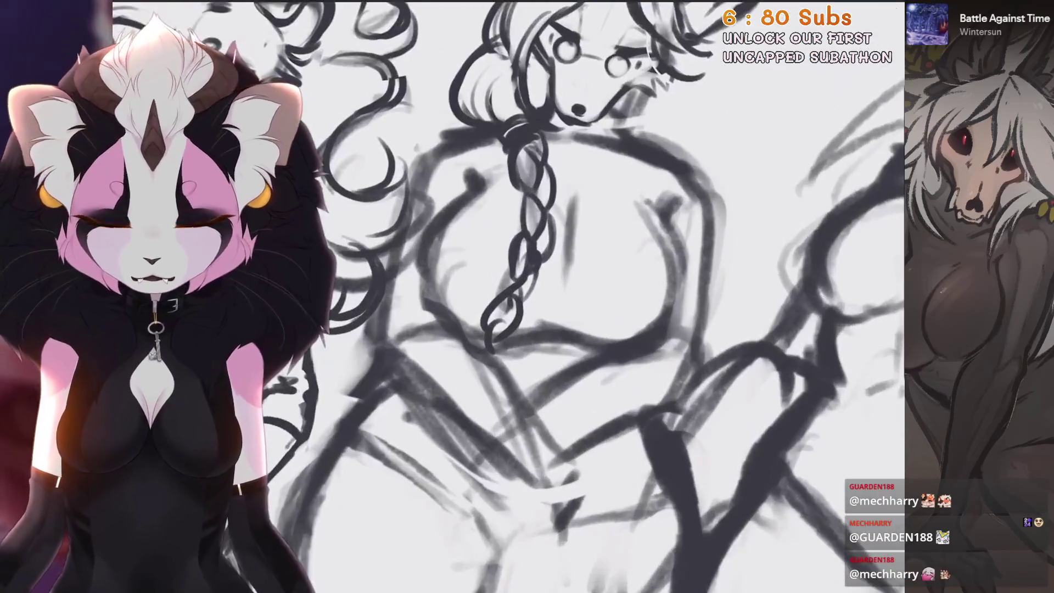
pyautogui.hotkey('ctrl', 'z')
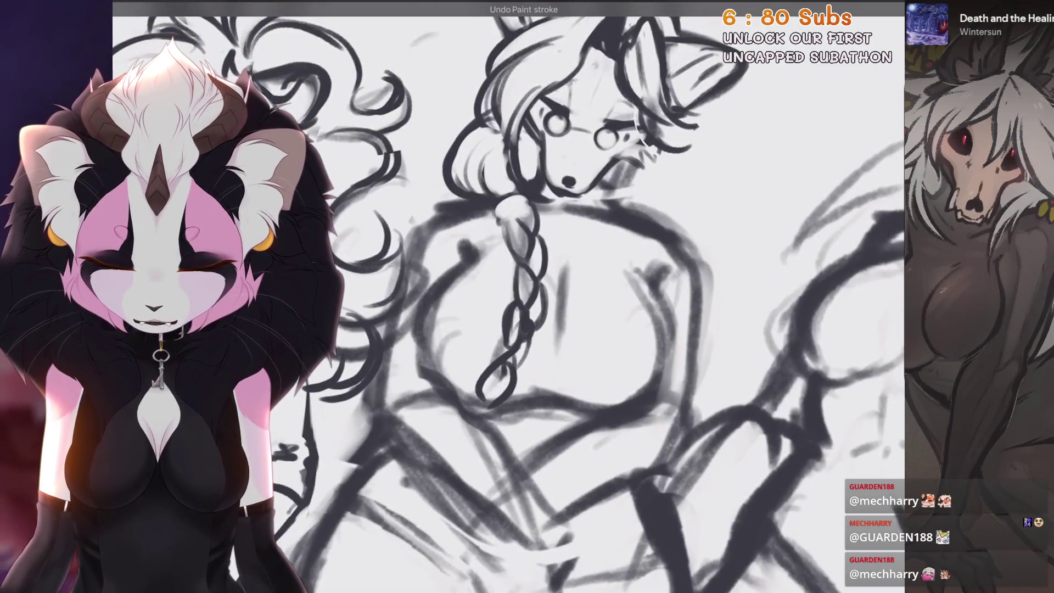
pyautogui.scroll(2, 609, 296)
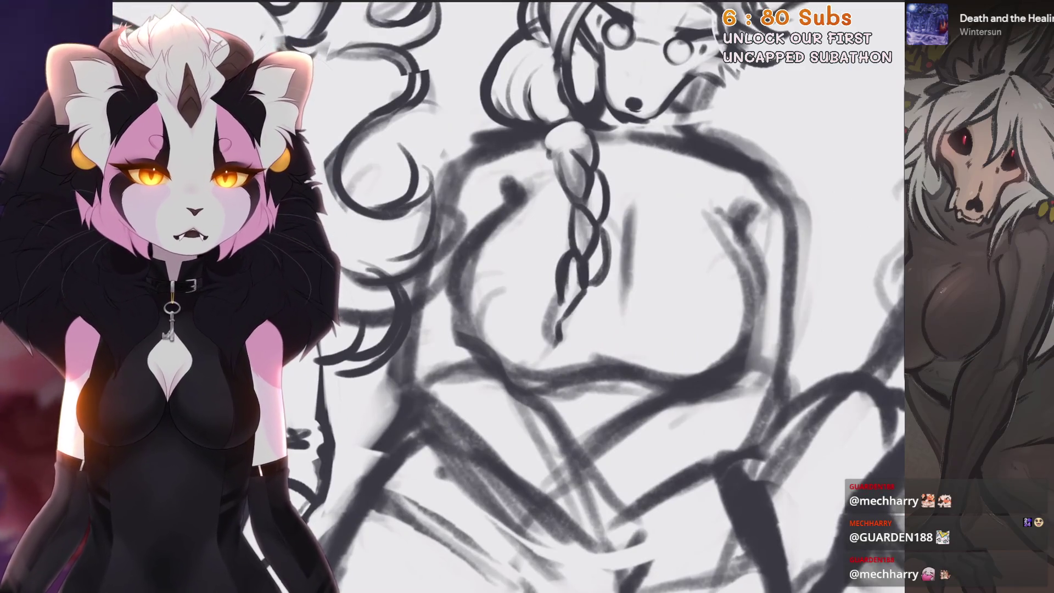
pyautogui.scroll(3, 609, 296)
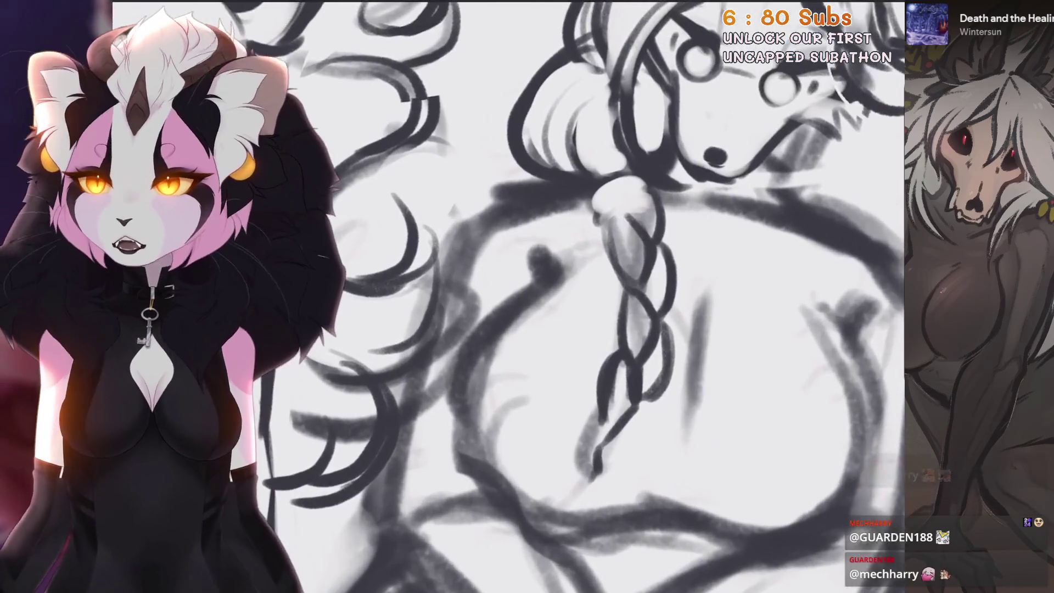
pyautogui.scroll(-1, 609, 297)
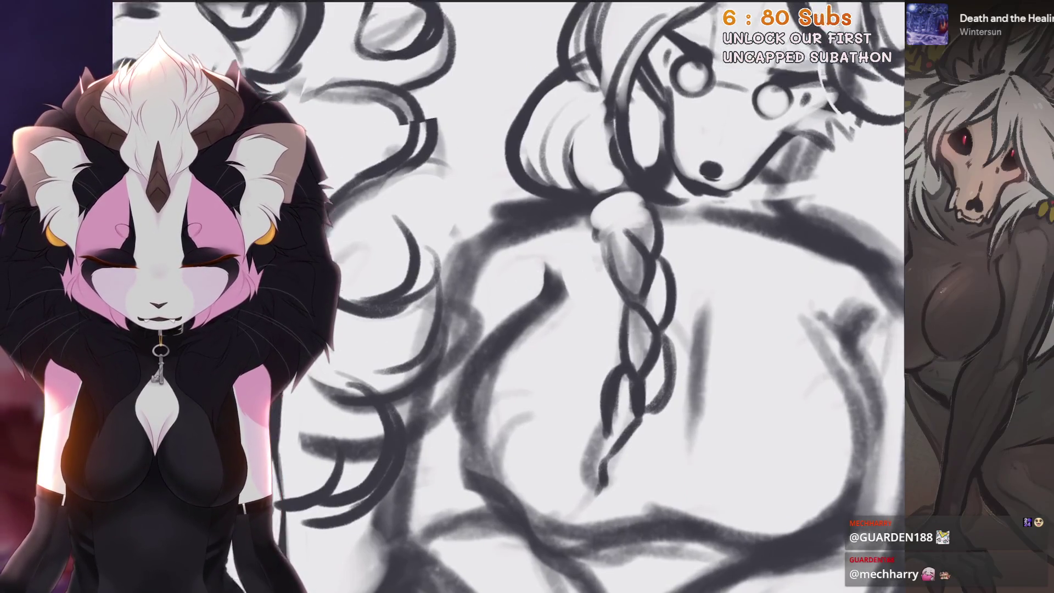
pyautogui.scroll(-2, 557, 270)
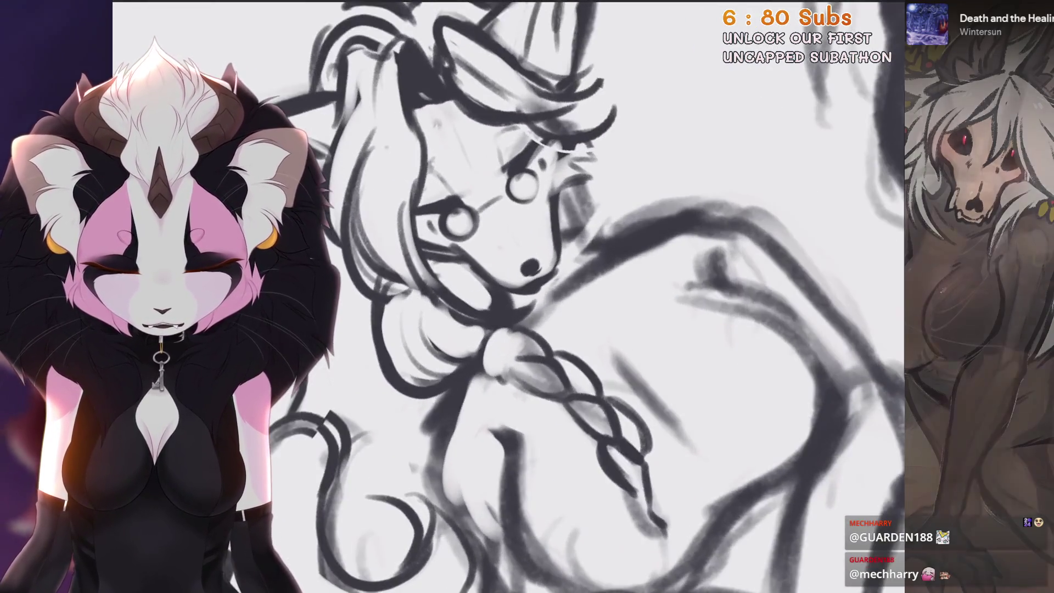
pyautogui.scroll(-2, 562, 285)
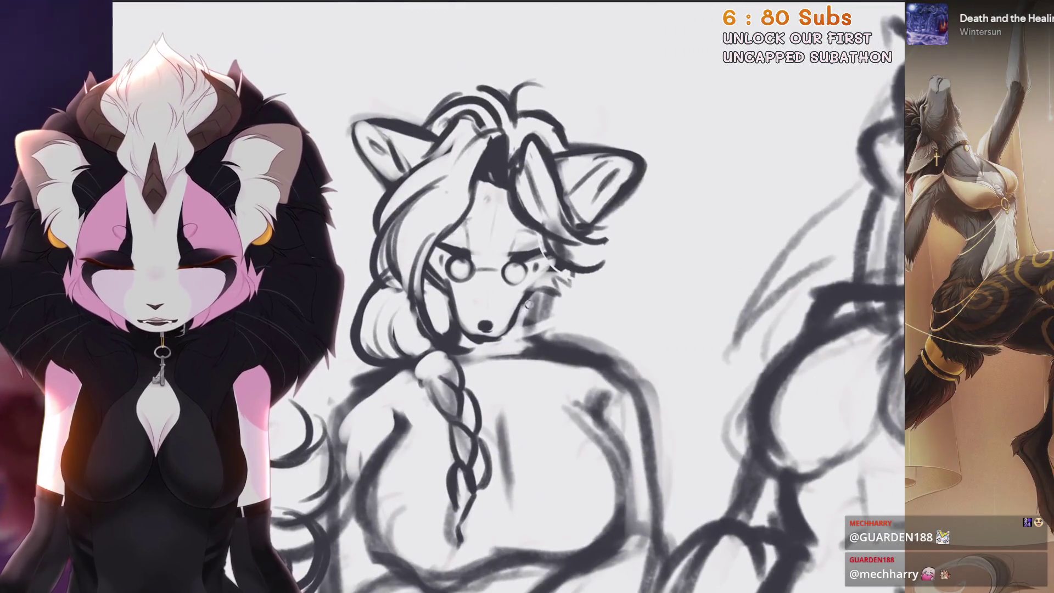
pyautogui.scroll(3, 439, 368)
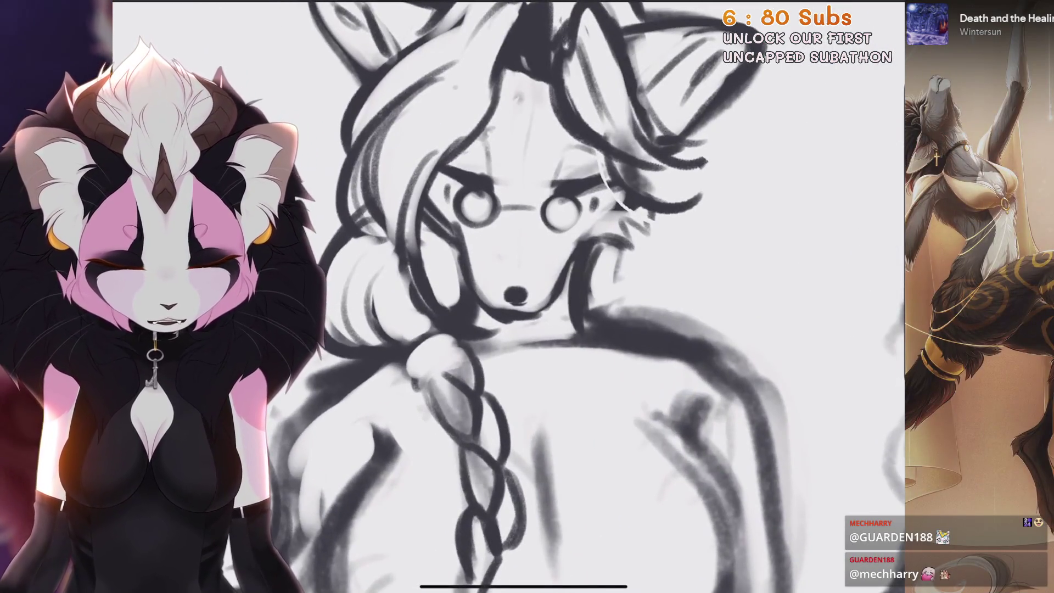
pyautogui.hotkey('ctrl', 'z')
pyautogui.scroll(-1, 526, 297)
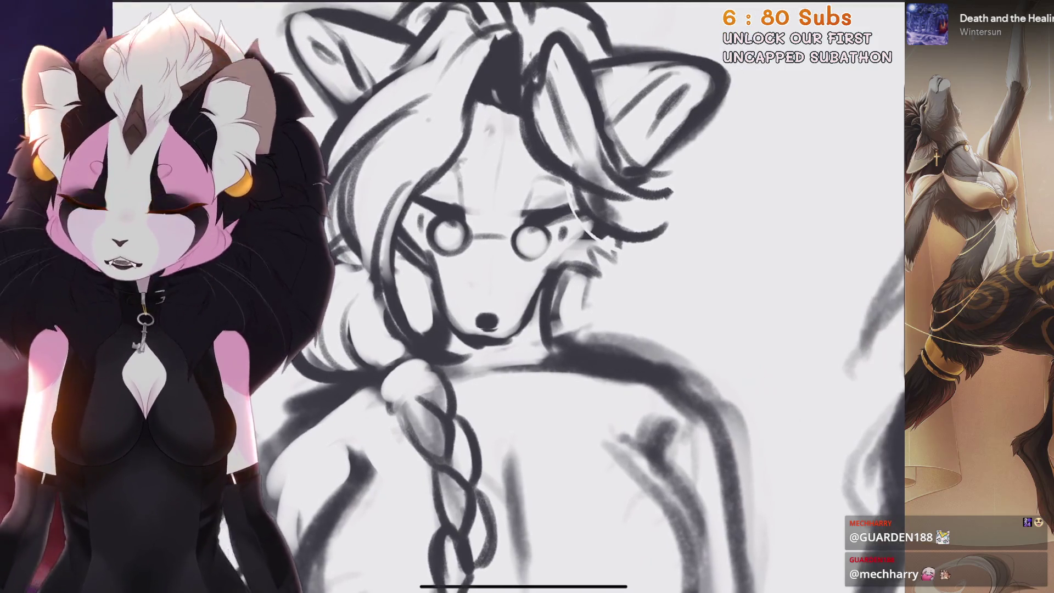
pyautogui.moveTo(541, 316)
pyautogui.mouseDown()
pyautogui.moveTo(527, 308)
pyautogui.moveTo(548, 285)
pyautogui.mouseUp()
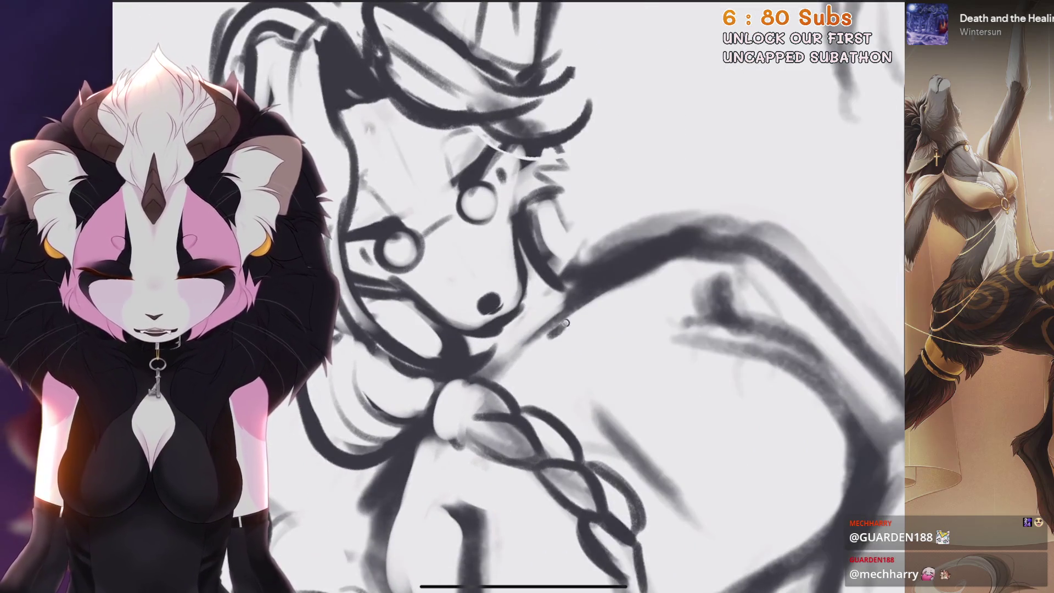
pyautogui.moveTo(565, 323)
pyautogui.mouseDown()
pyautogui.moveTo(494, 340)
pyautogui.moveTo(472, 384)
pyautogui.mouseUp()
pyautogui.scroll(-3, 508, 297)
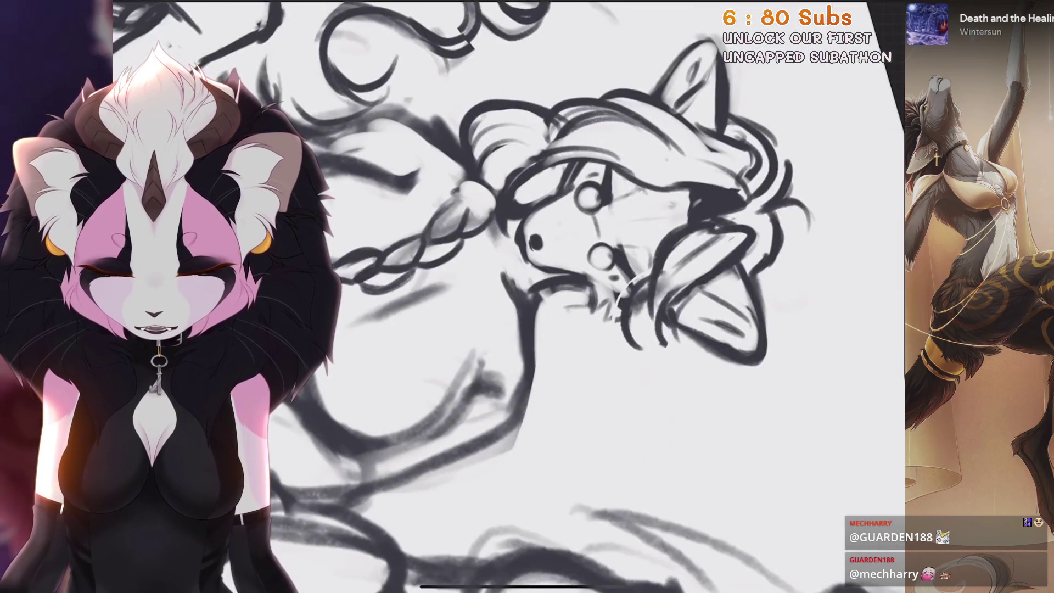
pyautogui.moveTo(621, 292)
pyautogui.mouseDown()
pyautogui.moveTo(527, 246)
pyautogui.moveTo(522, 175)
pyautogui.mouseUp()
pyautogui.moveTo(466, 220)
pyautogui.mouseDown()
pyautogui.moveTo(459, 223)
pyautogui.moveTo(494, 247)
pyautogui.mouseUp()
pyautogui.moveTo(527, 296)
pyautogui.mouseDown()
pyautogui.moveTo(500, 275)
pyautogui.moveTo(483, 278)
pyautogui.moveTo(481, 321)
pyautogui.mouseUp()
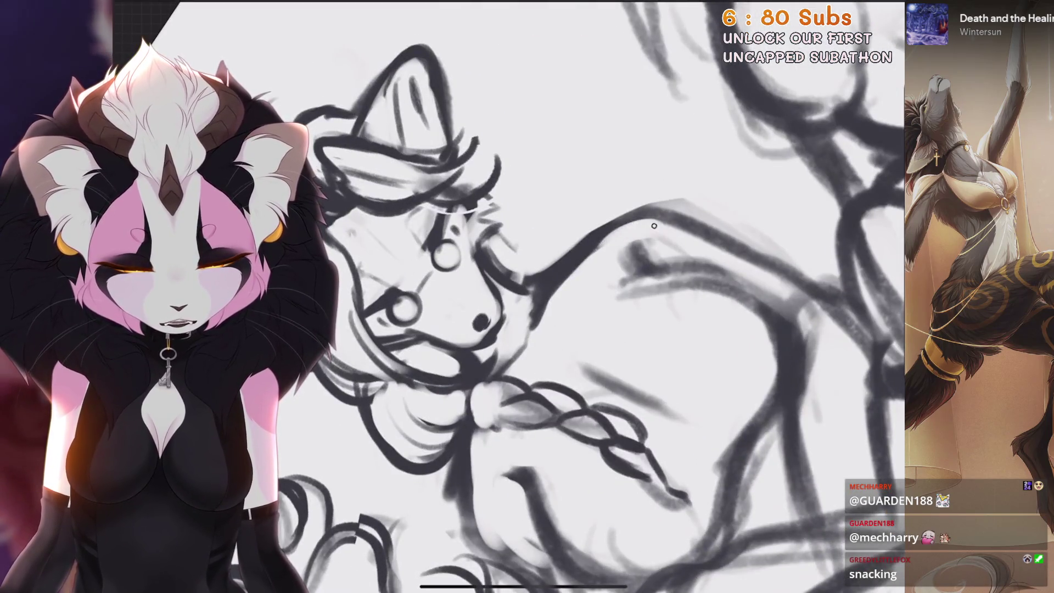
pyautogui.moveTo(526, 297)
pyautogui.mouseDown()
pyautogui.moveTo(505, 285)
pyautogui.moveTo(518, 299)
pyautogui.mouseUp()
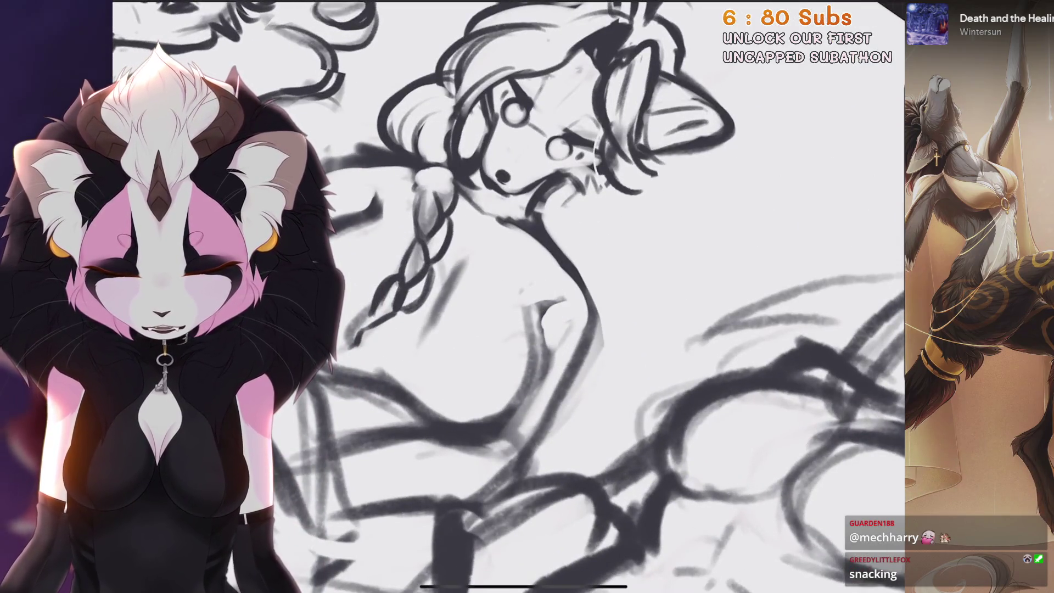
pyautogui.moveTo(527, 297); pyautogui.dragTo(491, 312)
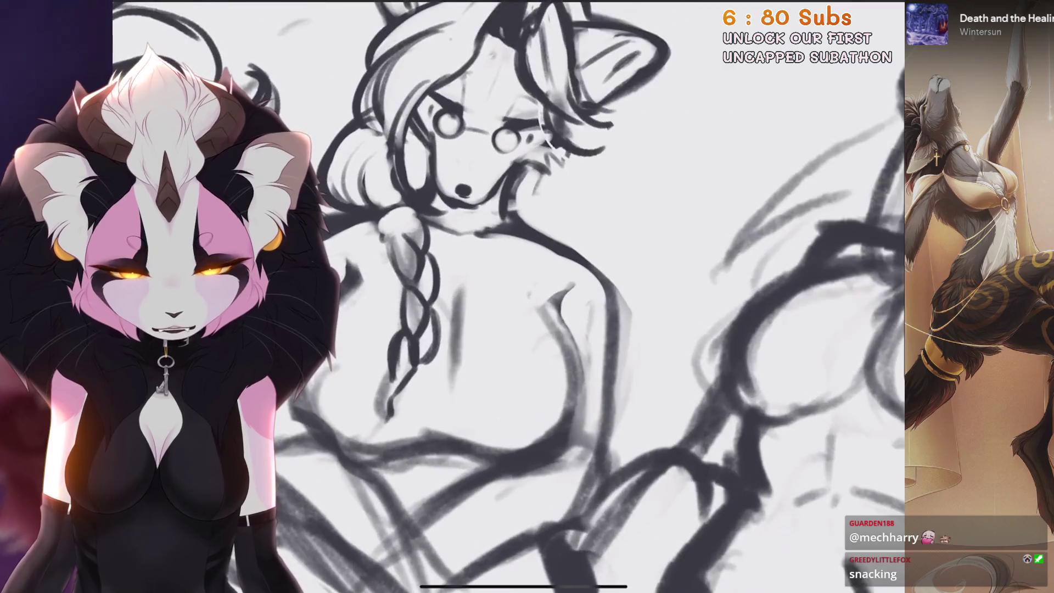
pyautogui.moveTo(561, 309); pyautogui.dragTo(629, 355)
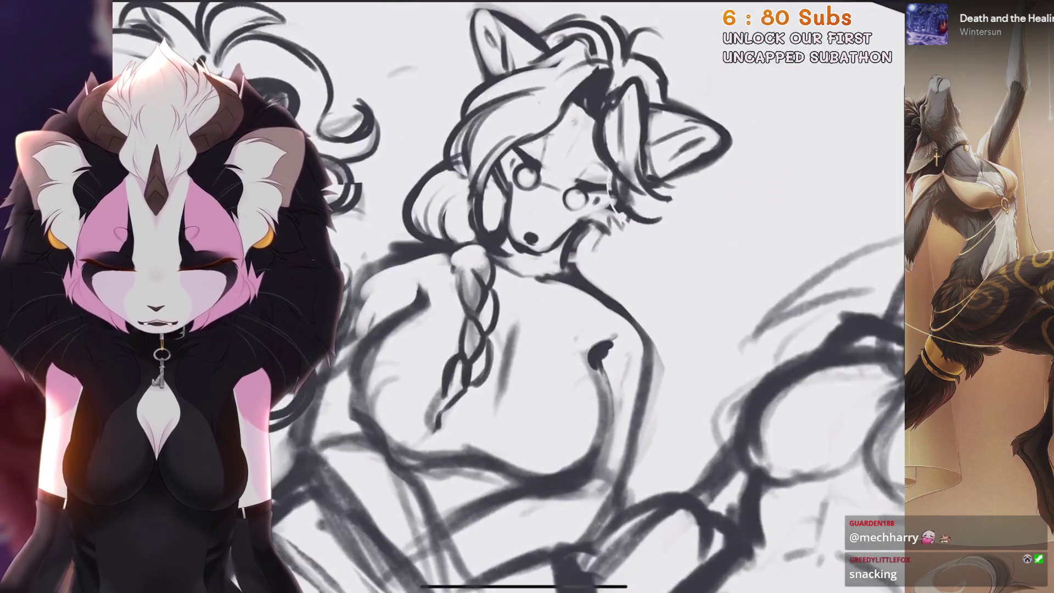
pyautogui.moveTo(527, 296)
pyautogui.mouseDown()
pyautogui.moveTo(569, 287)
pyautogui.moveTo(557, 234)
pyautogui.mouseUp()
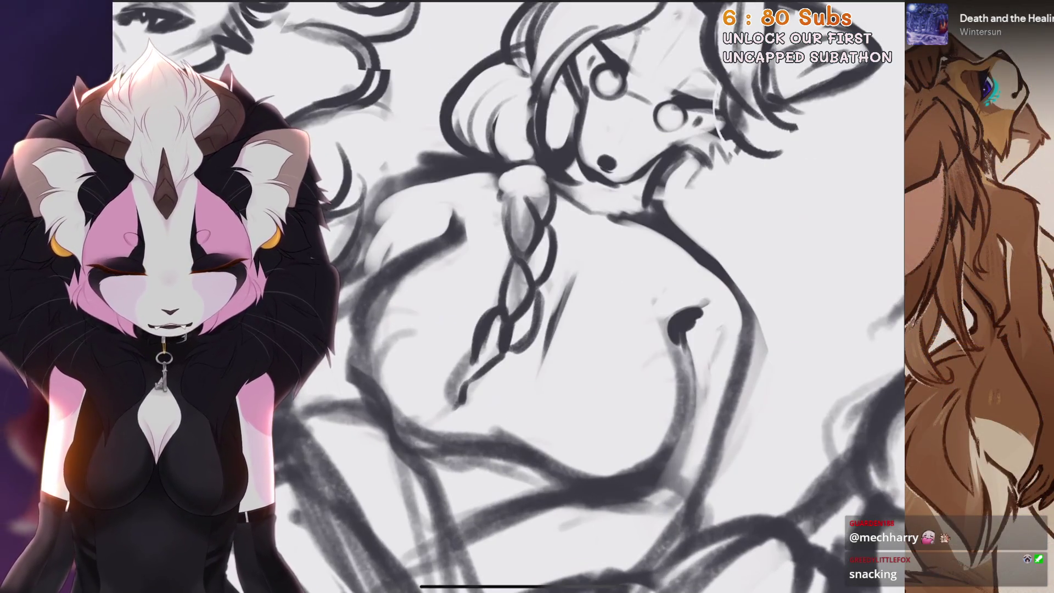
pyautogui.moveTo(559, 295)
pyautogui.mouseDown()
pyautogui.moveTo(527, 275)
pyautogui.moveTo(493, 340)
pyautogui.moveTo(527, 395)
pyautogui.mouseUp()
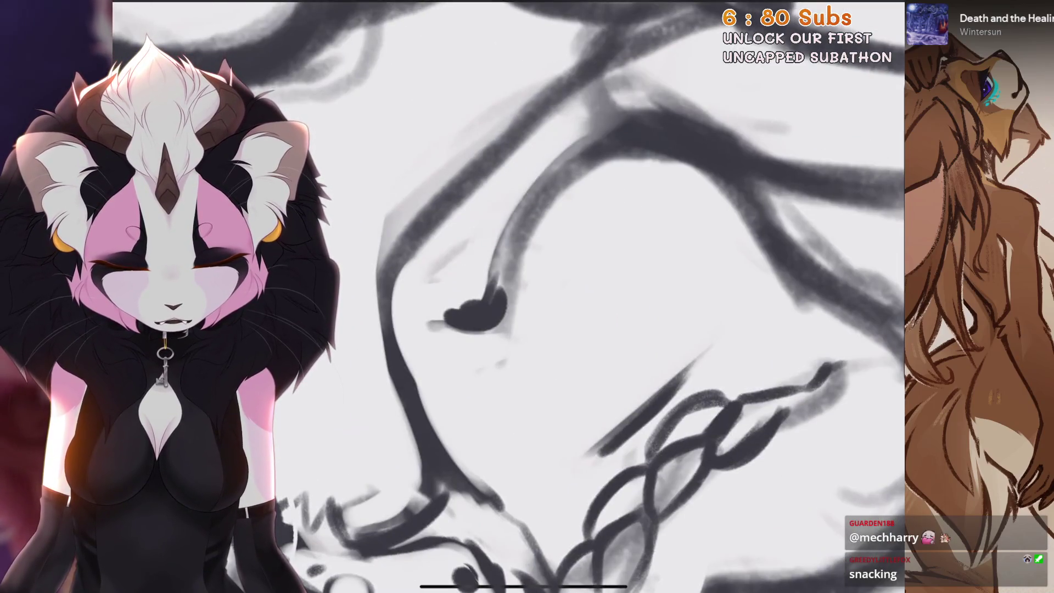
# Zoom and pan to centre the view on the fourth character's torso
pyautogui.scroll(2, 516, 296)
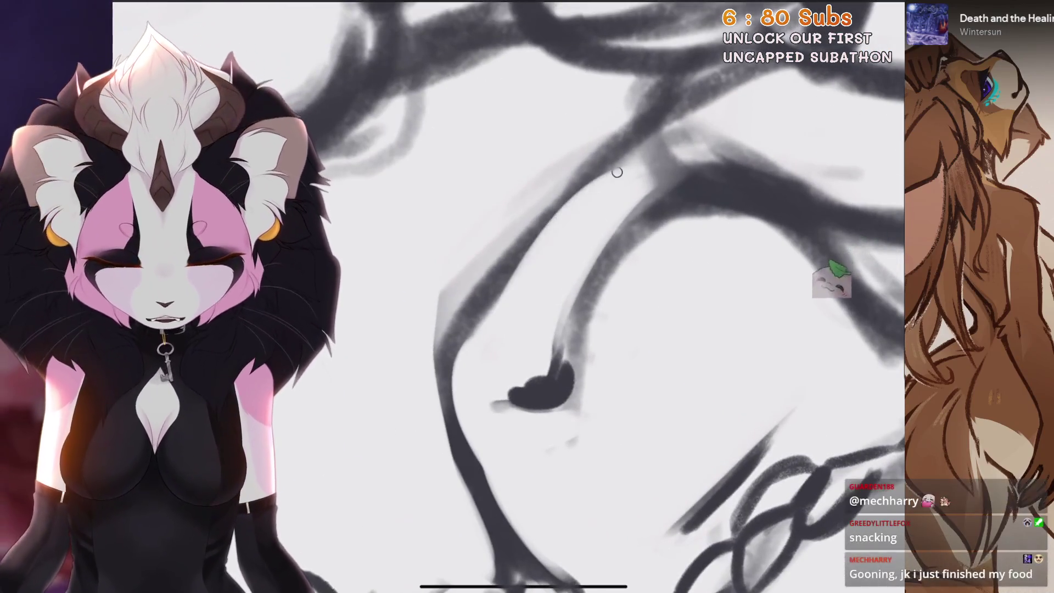
pyautogui.scroll(1, 549, 329)
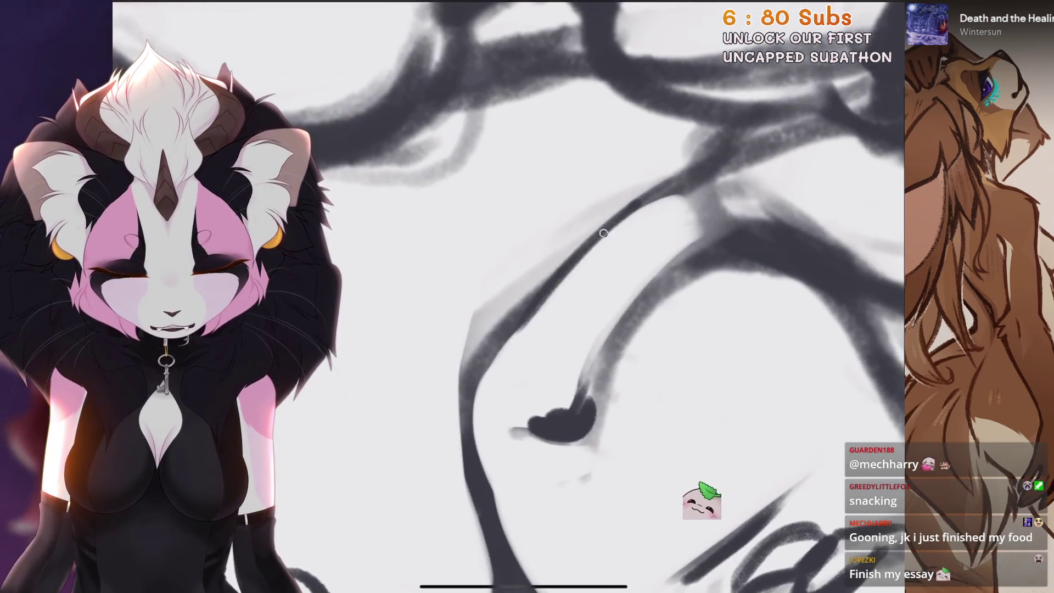
pyautogui.scroll(-5, 516, 296)
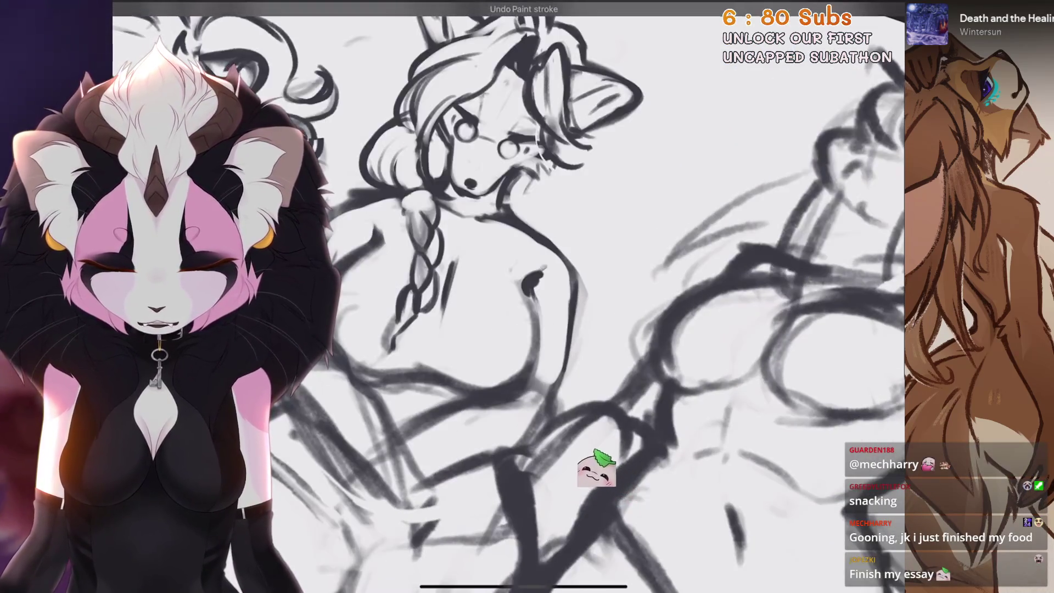
pyautogui.scroll(2, 516, 297)
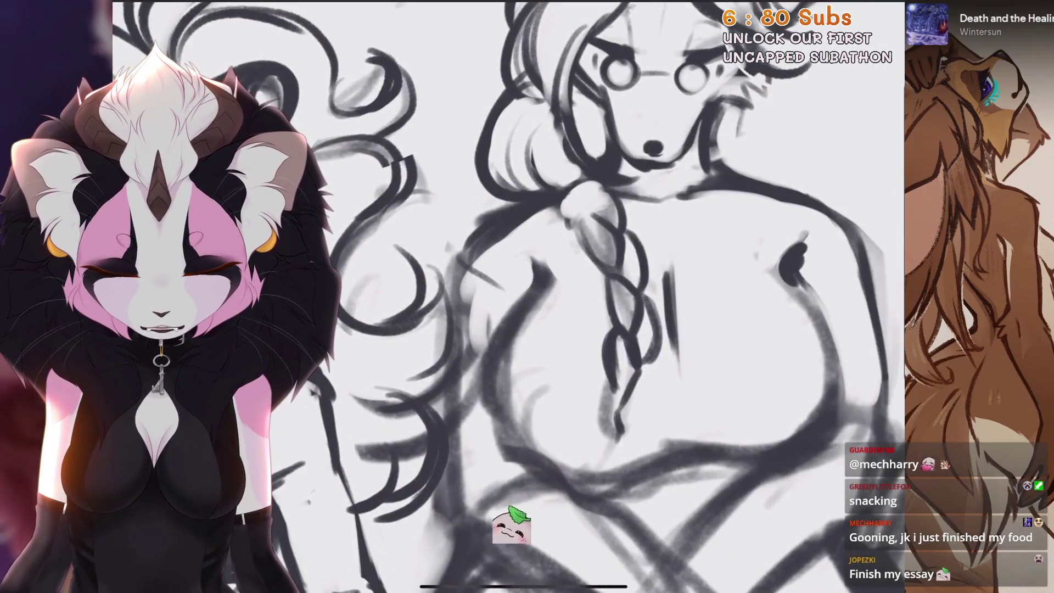
pyautogui.scroll(-1, 516, 297)
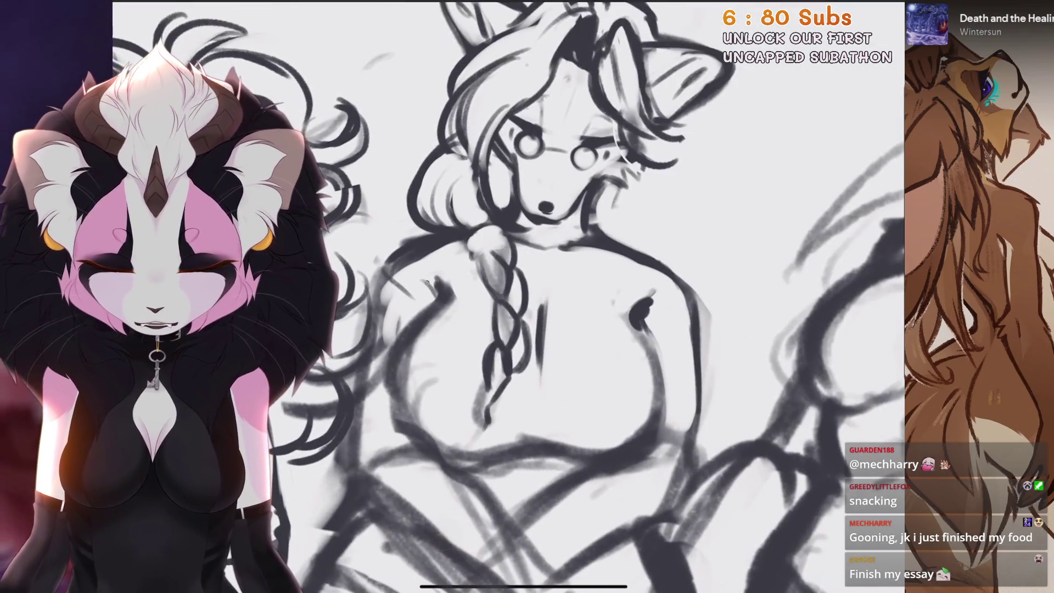
pyautogui.scroll(2, 516, 296)
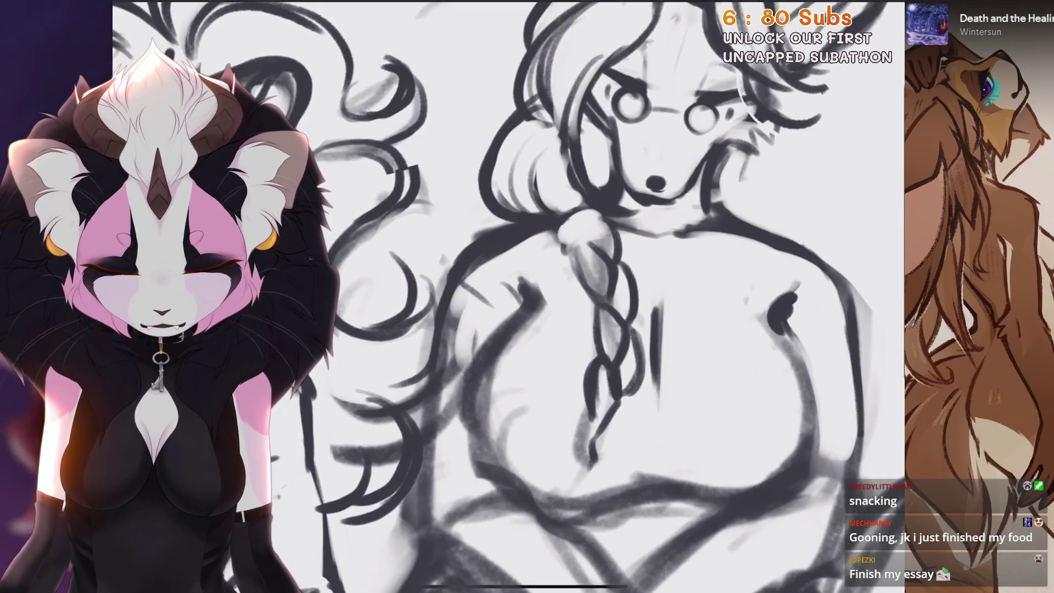
pyautogui.scroll(-1, 516, 296)
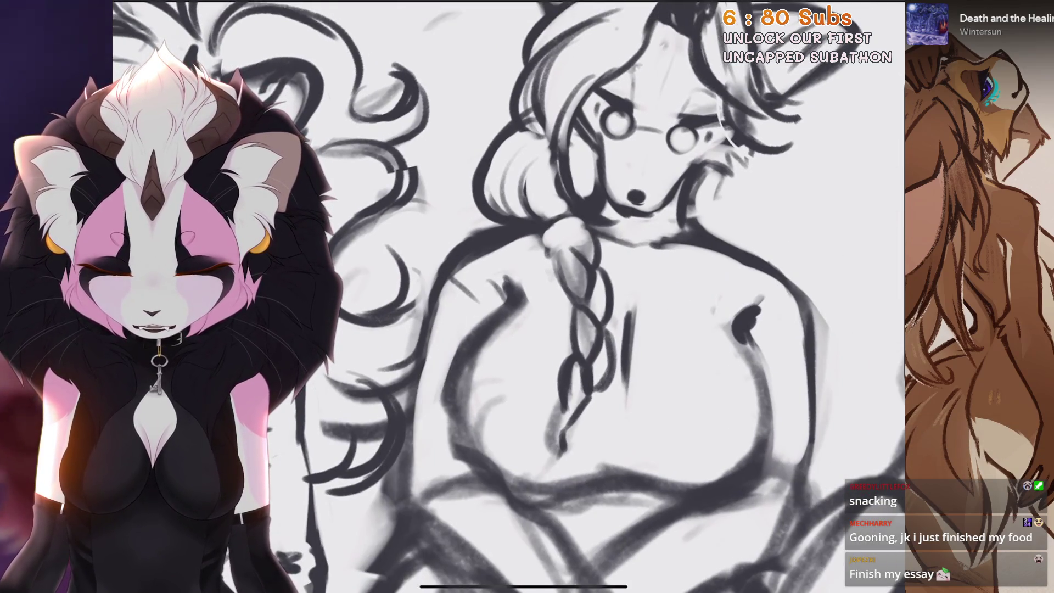
pyautogui.scroll(-1, 604, 297)
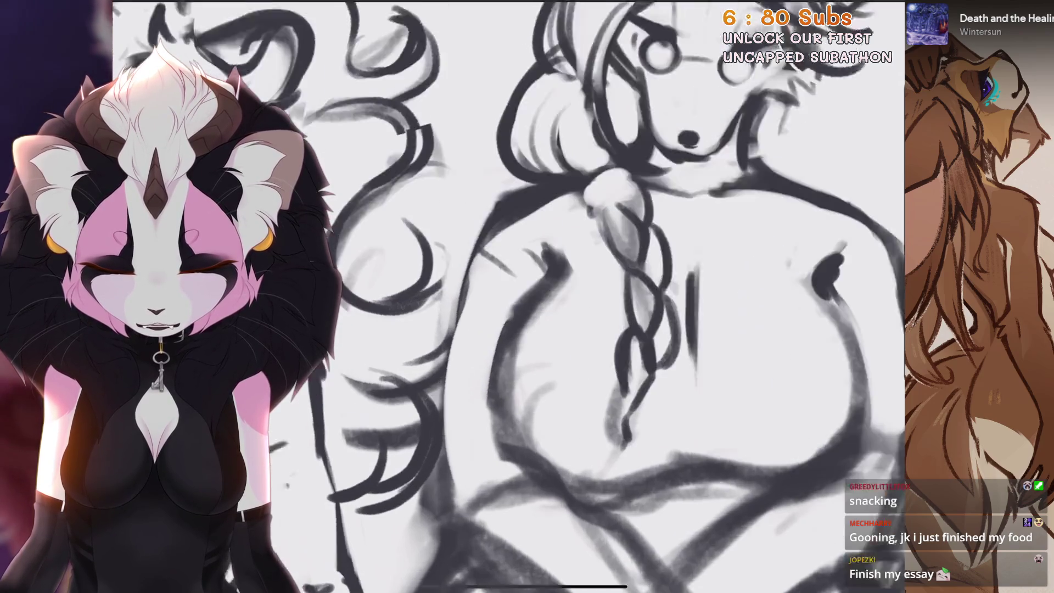
pyautogui.scroll(-2, 603, 296)
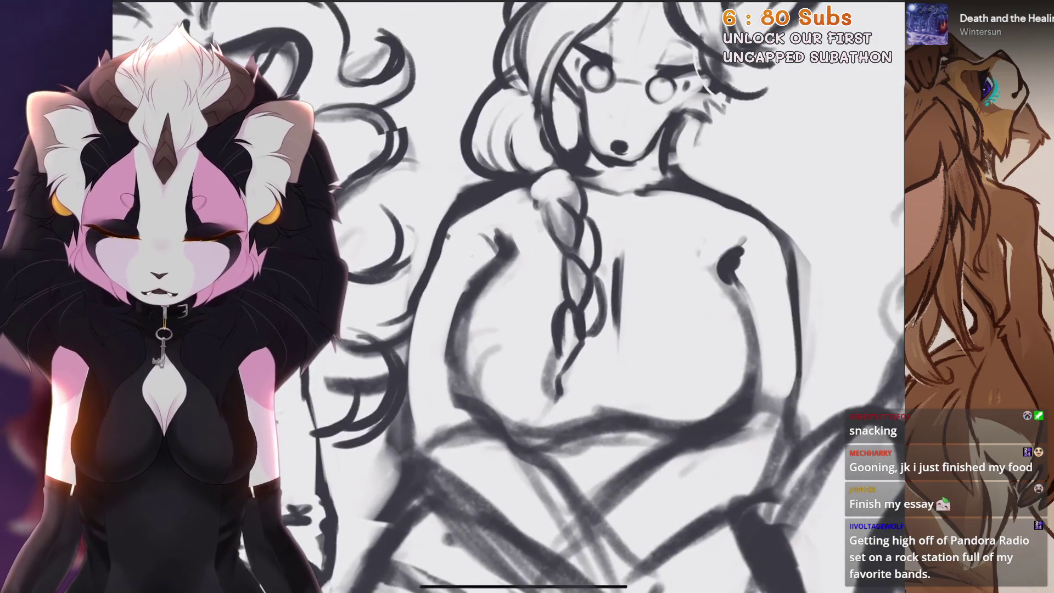
pyautogui.hscroll(3, 604, 297)
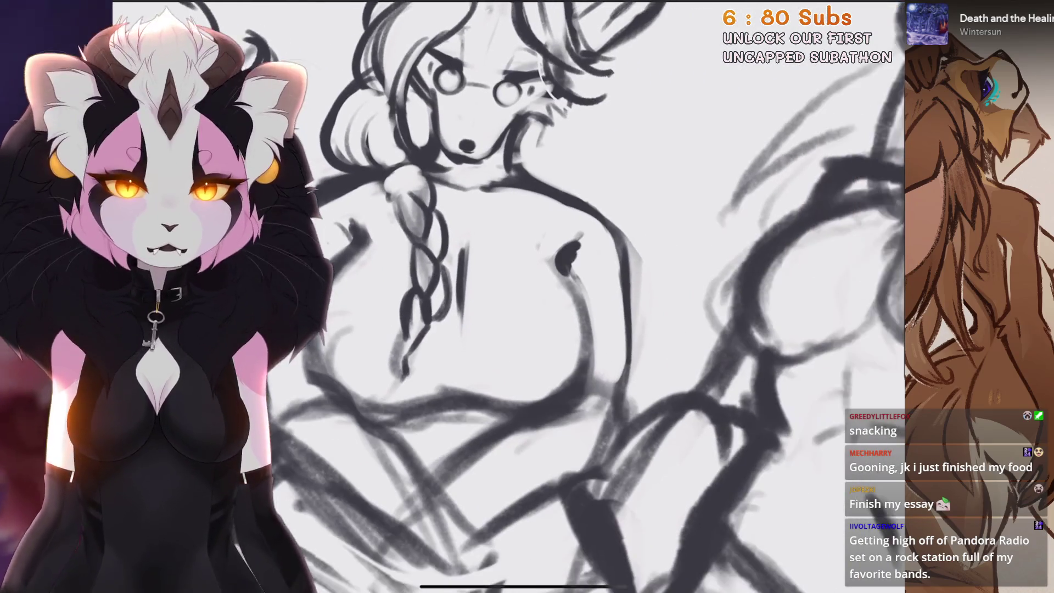
pyautogui.hscroll(1, 604, 297)
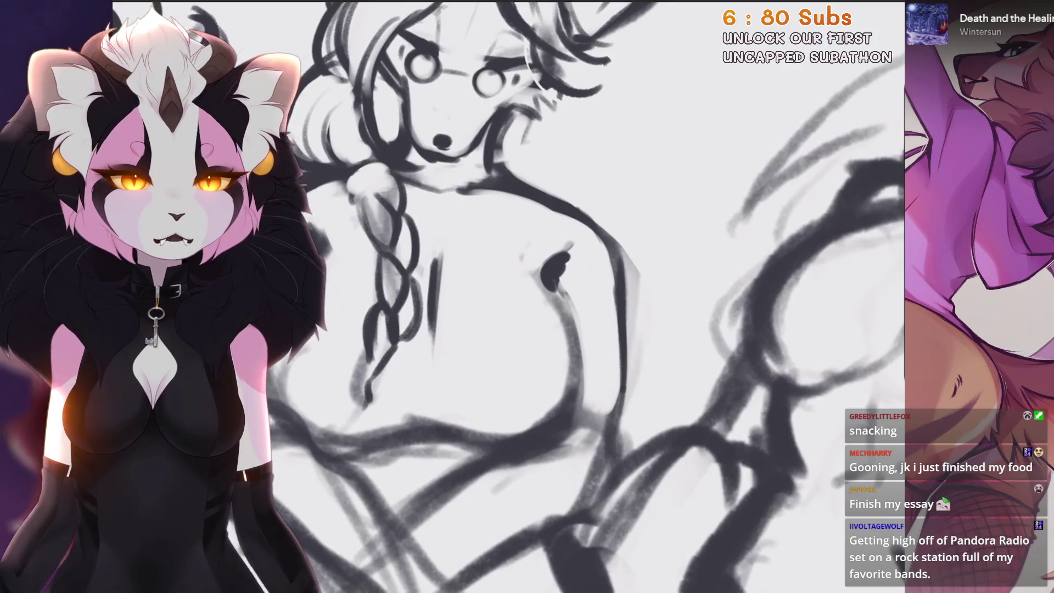
pyautogui.moveTo(554, 296); pyautogui.dragTo(601, 271)
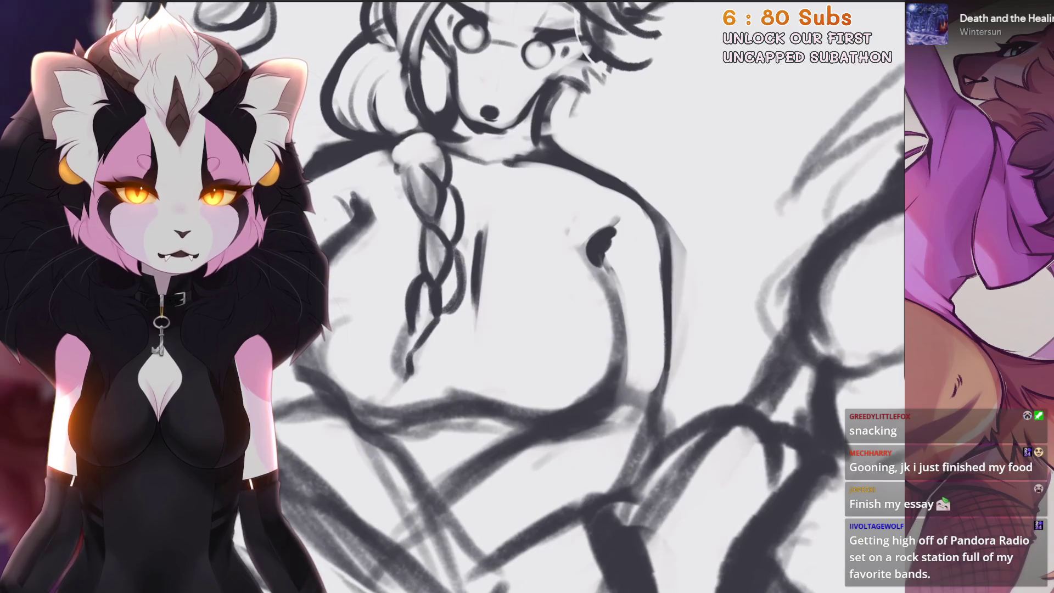
# Bring the head and ears into view and inspect the chest area
pyautogui.moveTo(527, 219); pyautogui.dragTo(565, 390)
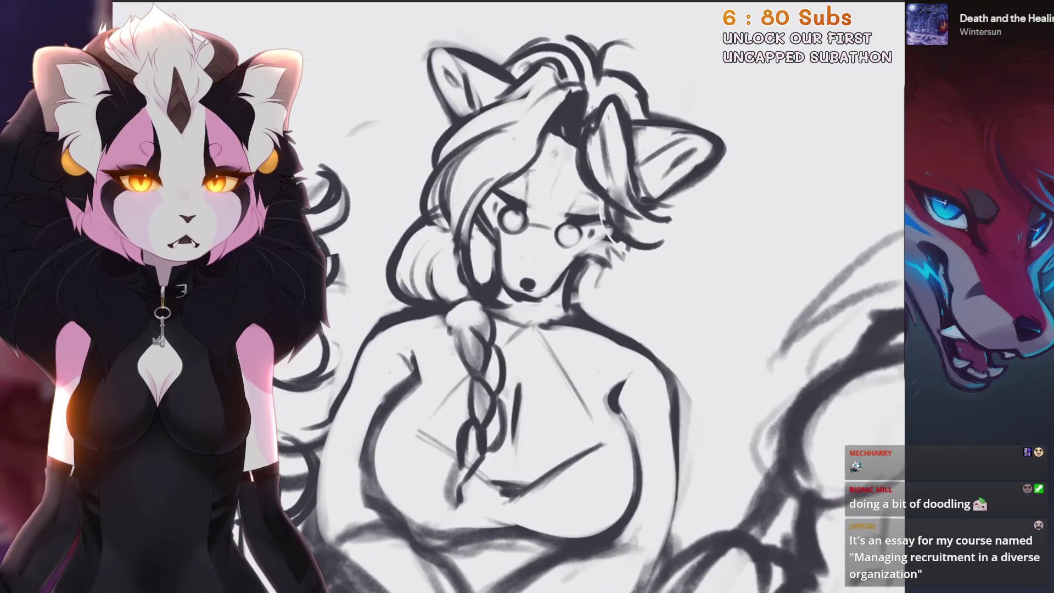
pyautogui.scroll(3, 451, 379)
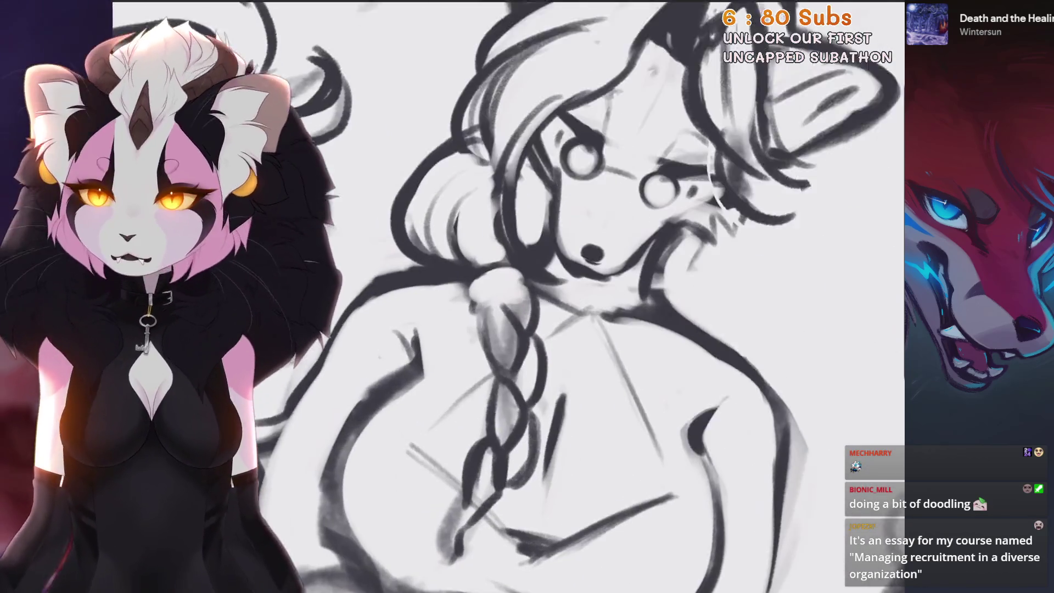
pyautogui.scroll(-1, 508, 297)
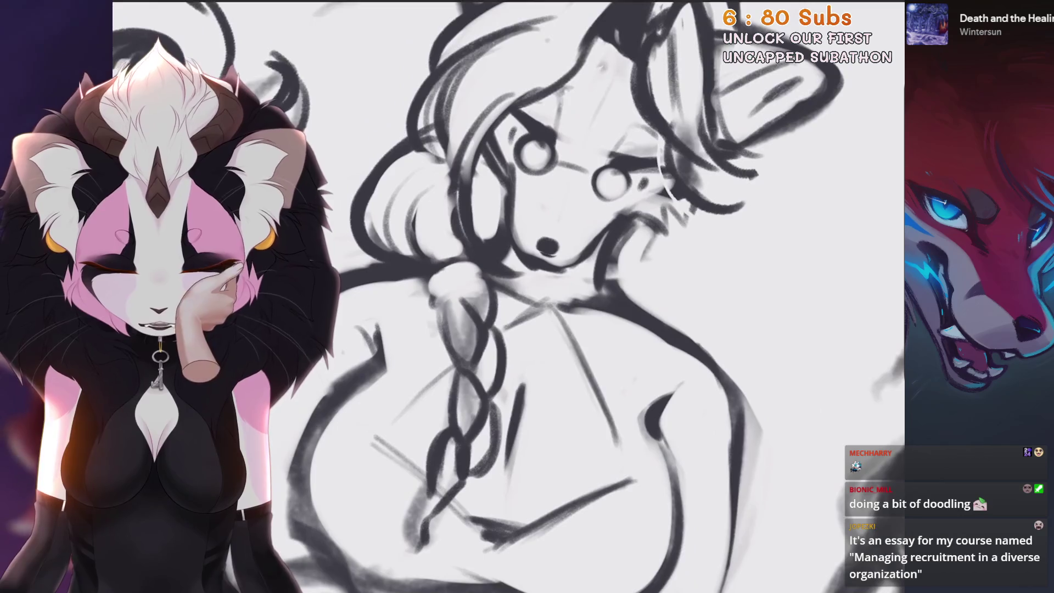
pyautogui.scroll(1, 549, 296)
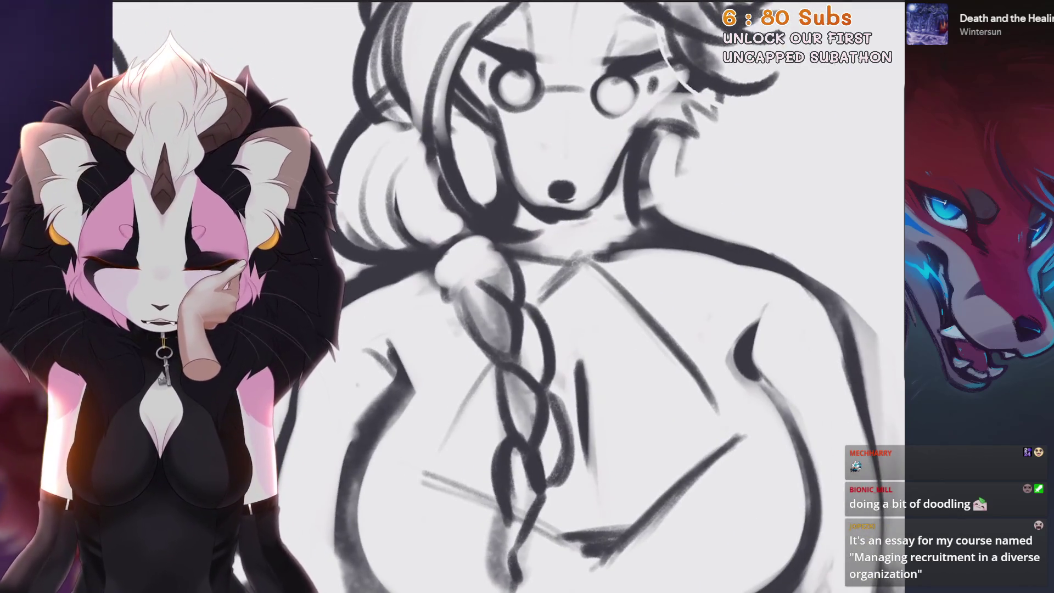
pyautogui.scroll(-1, 548, 296)
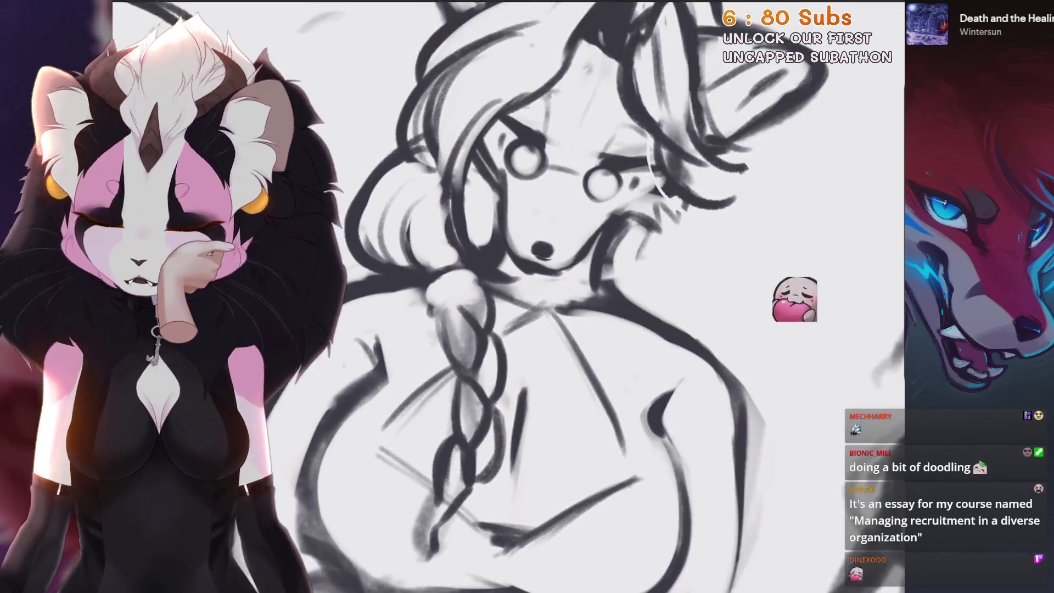
pyautogui.scroll(-1, 525, 366)
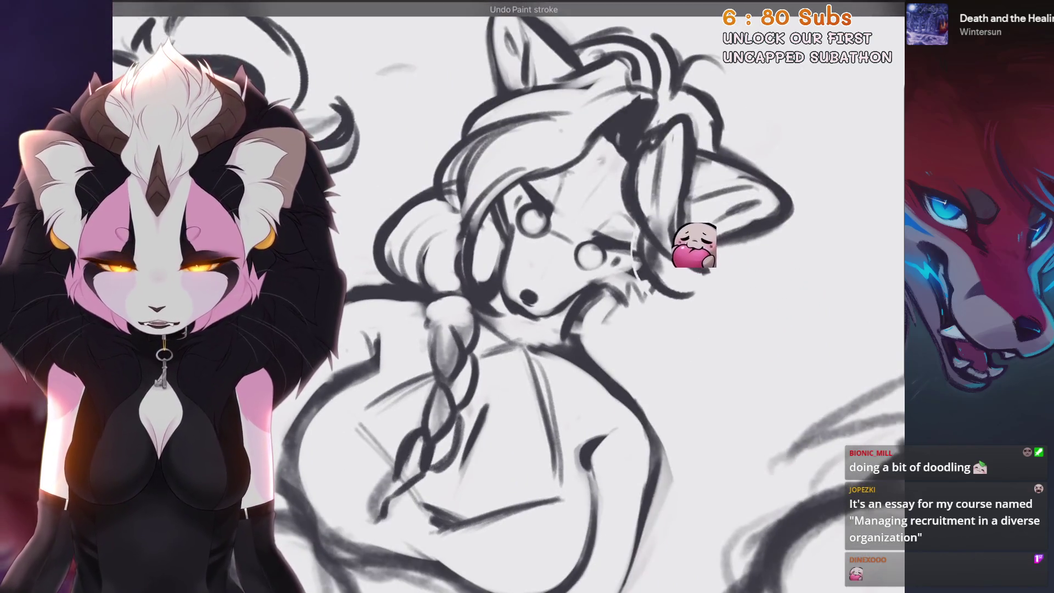
pyautogui.scroll(1, 525, 366)
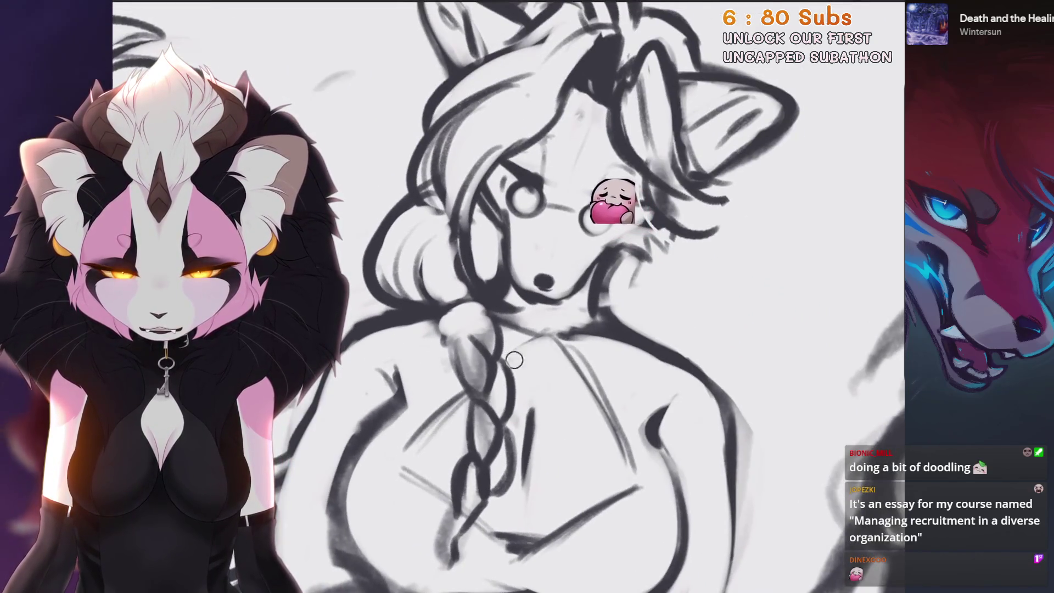
pyautogui.scroll(1, 494, 384)
pyautogui.scroll(-1, 479, 395)
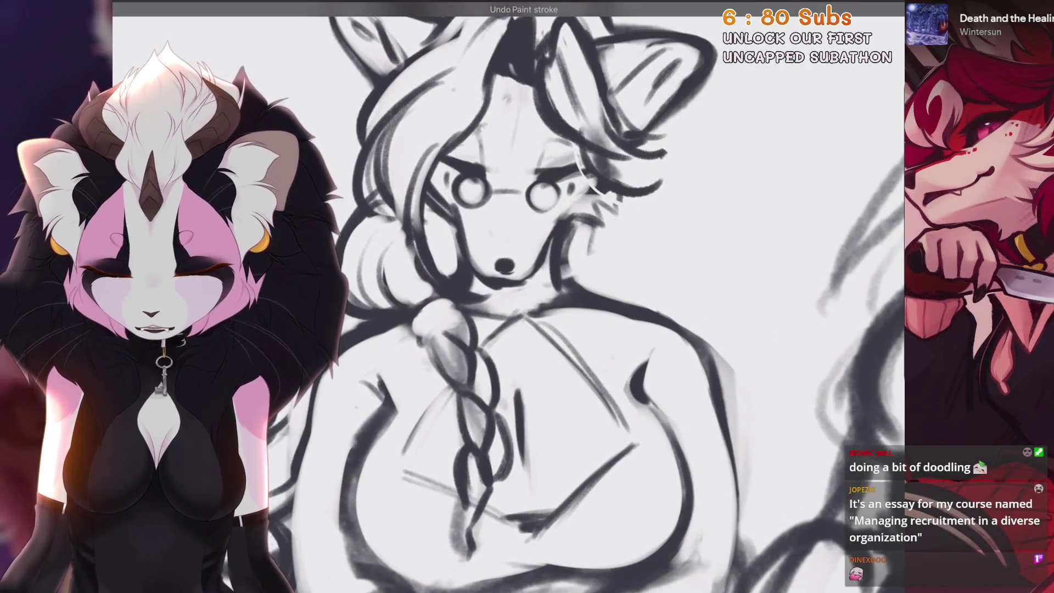
# Add short sketch strokes near the braid and a dark line on the chest
pyautogui.scroll(2, 494, 330)
pyautogui.scroll(-1, 555, 212)
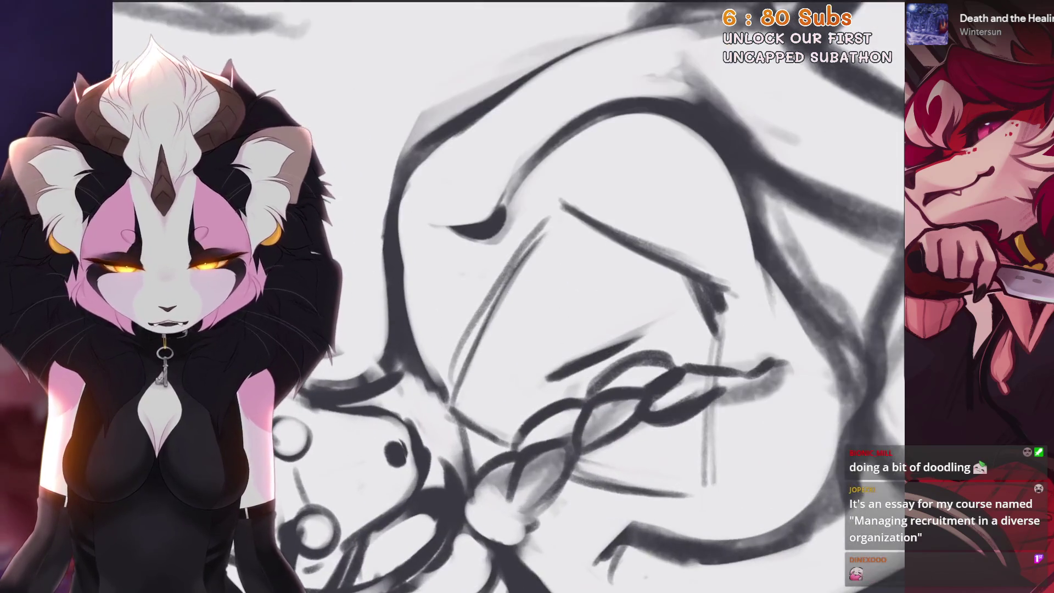
pyautogui.scroll(2, 555, 212)
pyautogui.scroll(-1, 494, 329)
pyautogui.moveTo(521, 258)
pyautogui.mouseDown()
pyautogui.moveTo(426, 384)
pyautogui.moveTo(478, 302)
pyautogui.mouseUp()
pyautogui.scroll(2, 493, 329)
pyautogui.scroll(-1, 494, 329)
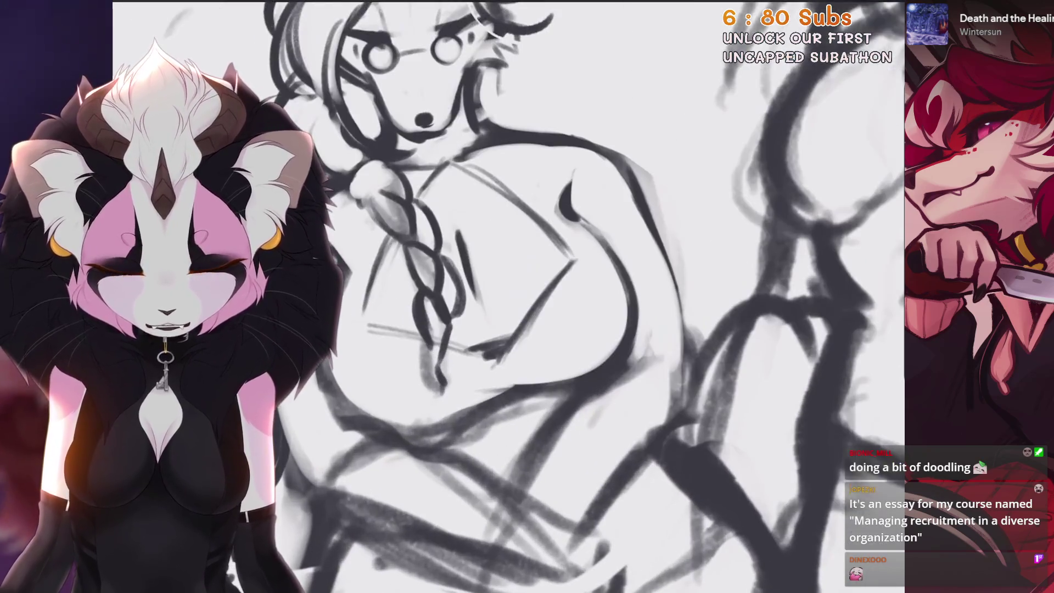
pyautogui.scroll(2, 494, 329)
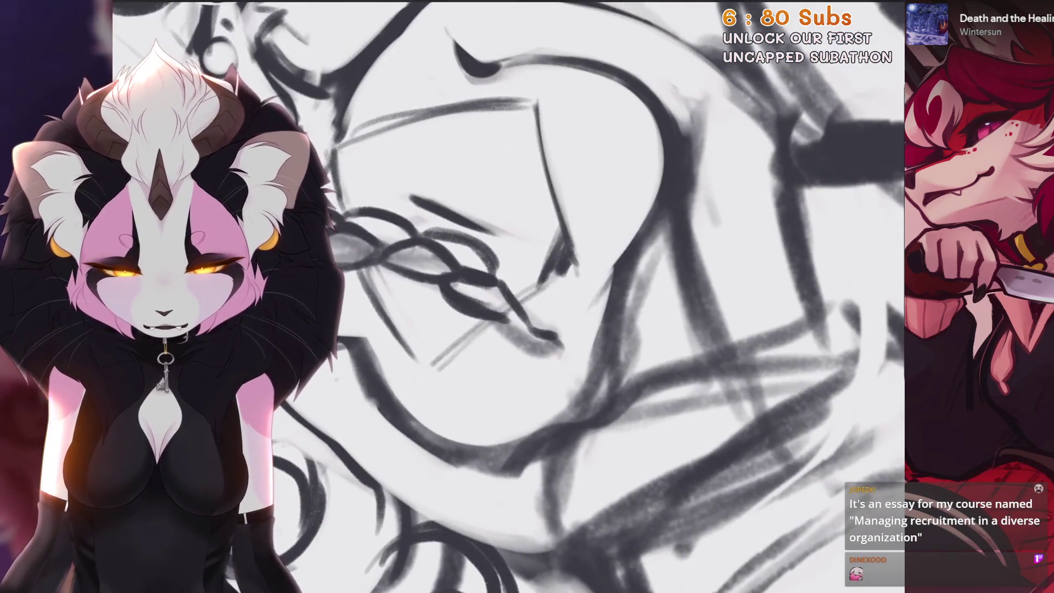
pyautogui.scroll(-1, 493, 329)
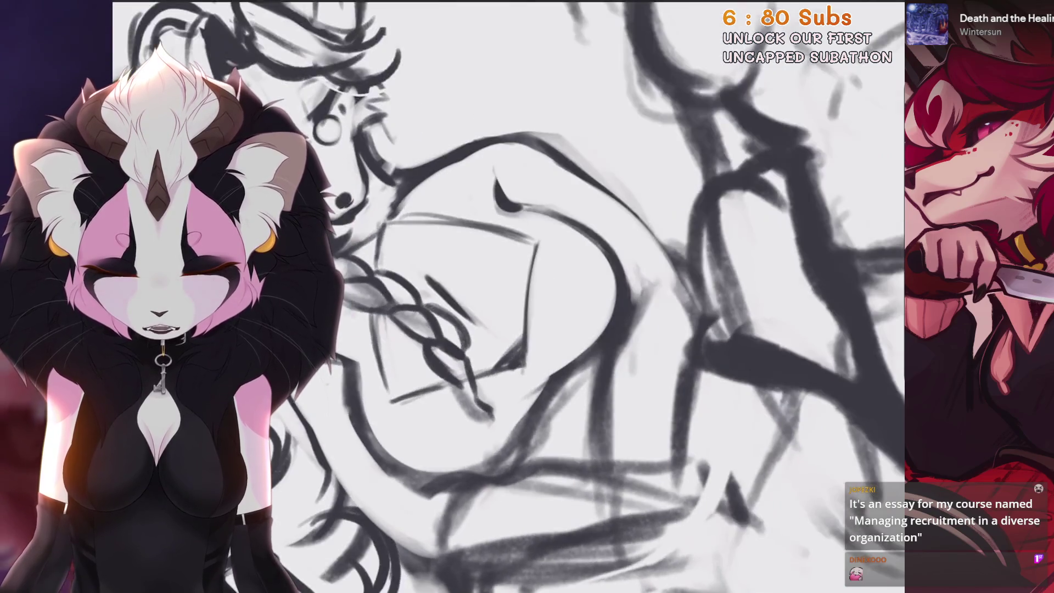
pyautogui.moveTo(535, 250); pyautogui.dragTo(522, 352)
# Undo the mistaken erase stroke and the stray paint stroke
pyautogui.scroll(-1, 494, 330)
pyautogui.scroll(2, 493, 329)
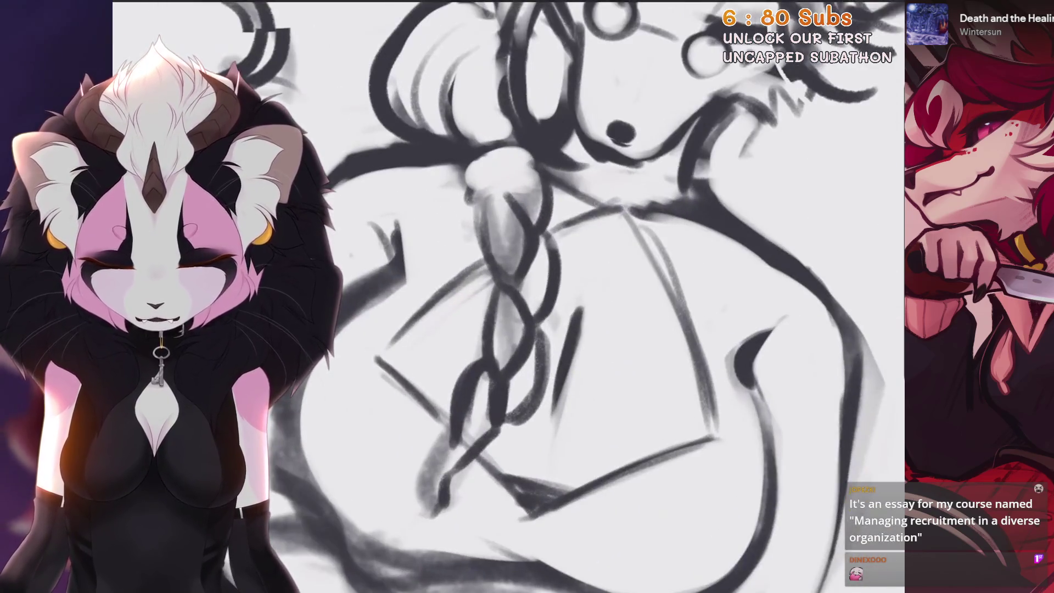
pyautogui.scroll(1, 494, 329)
pyautogui.hotkey('ctrl', 'z')
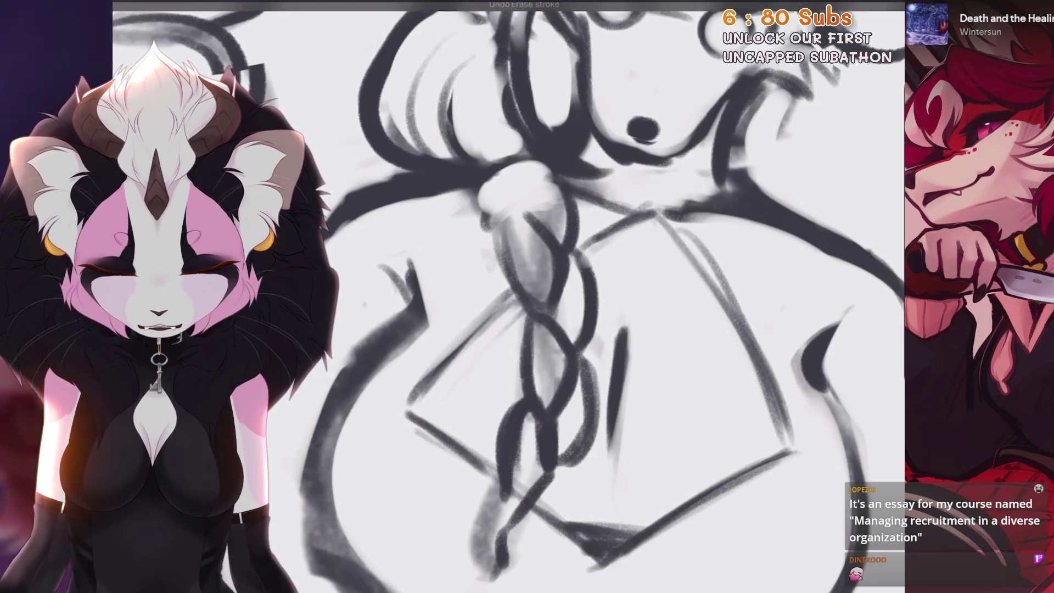
pyautogui.scroll(-1, 499, 454)
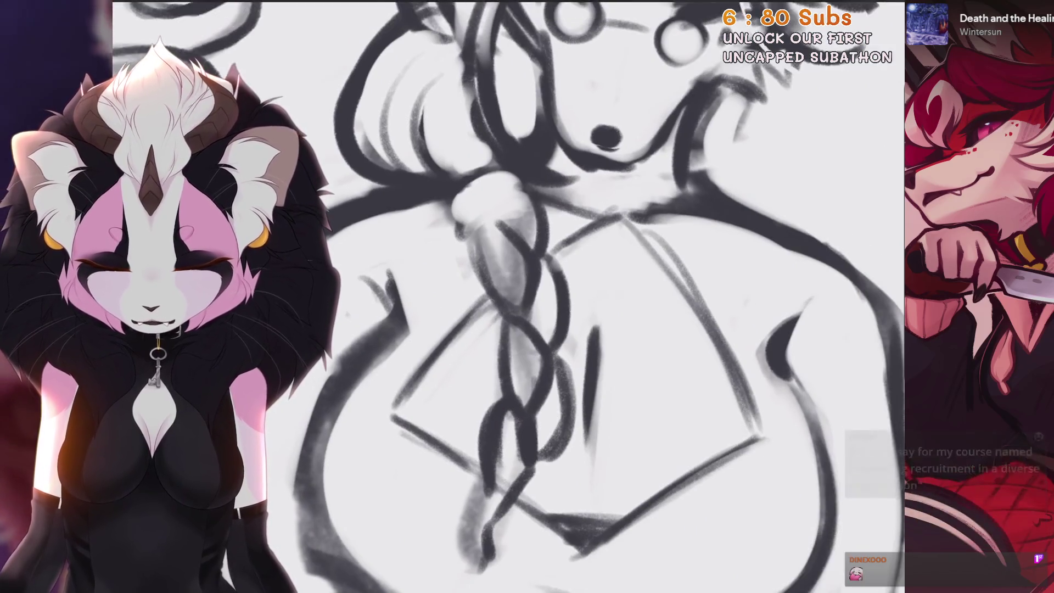
pyautogui.scroll(-1, 400, 369)
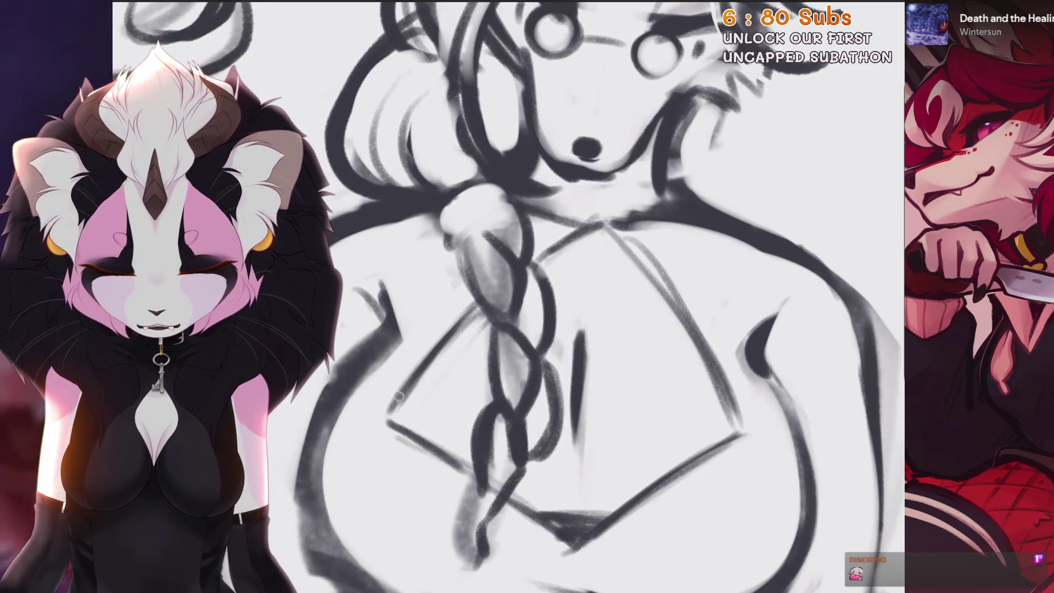
pyautogui.scroll(-1, 399, 397)
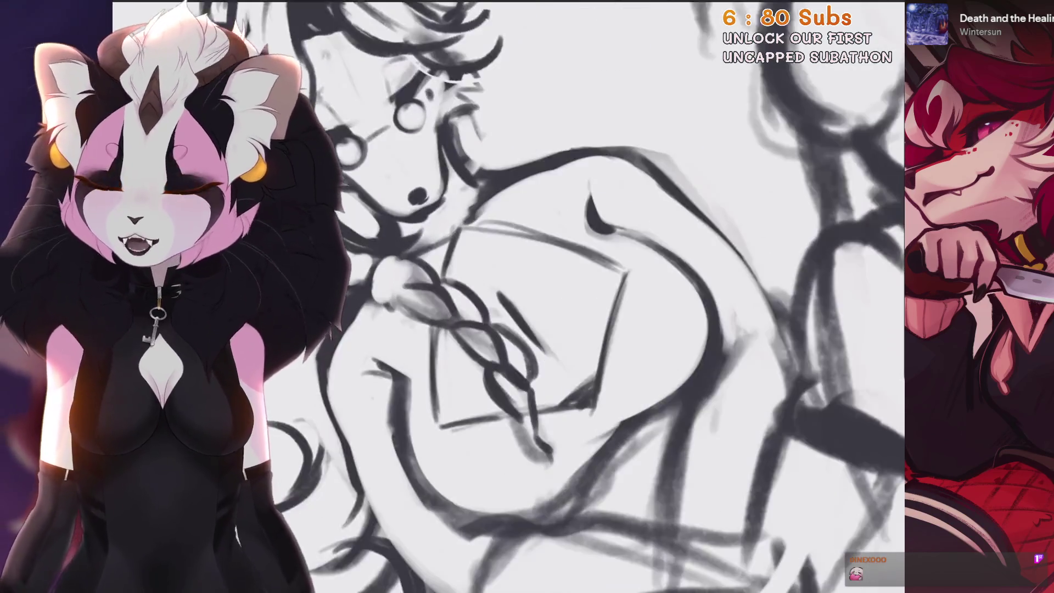
pyautogui.scroll(-5, 508, 296)
pyautogui.scroll(4, 508, 297)
pyautogui.scroll(5, 598, 244)
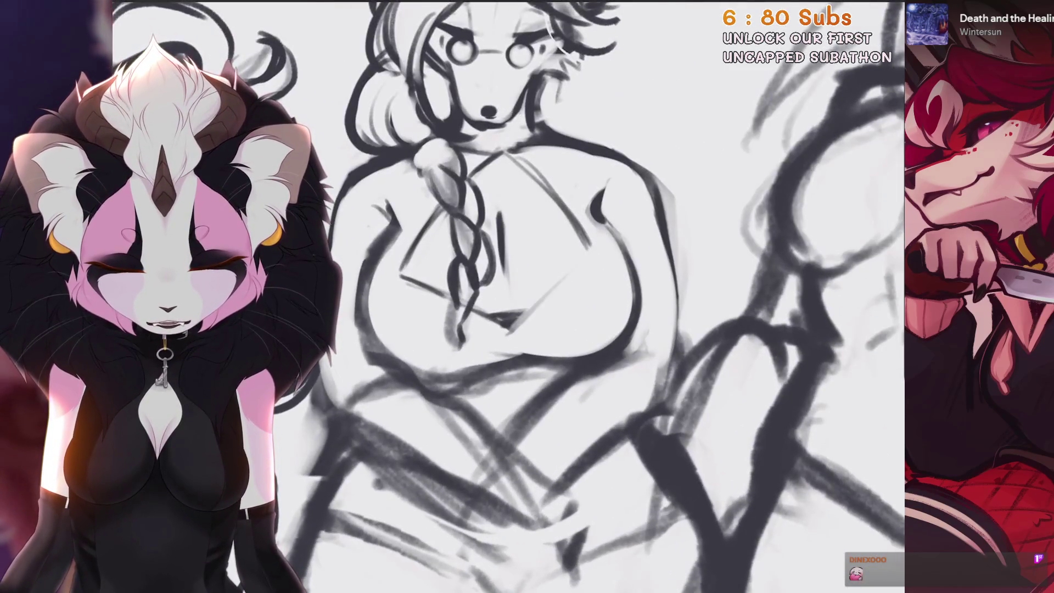
pyautogui.scroll(-2, 598, 244)
pyautogui.scroll(3, 517, 417)
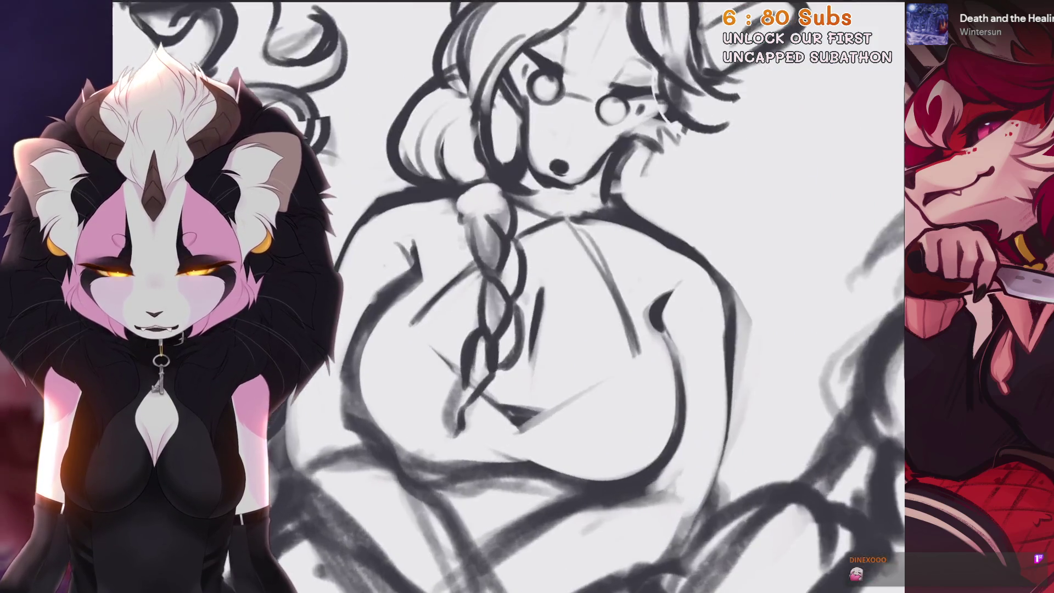
pyautogui.scroll(-2, 517, 296)
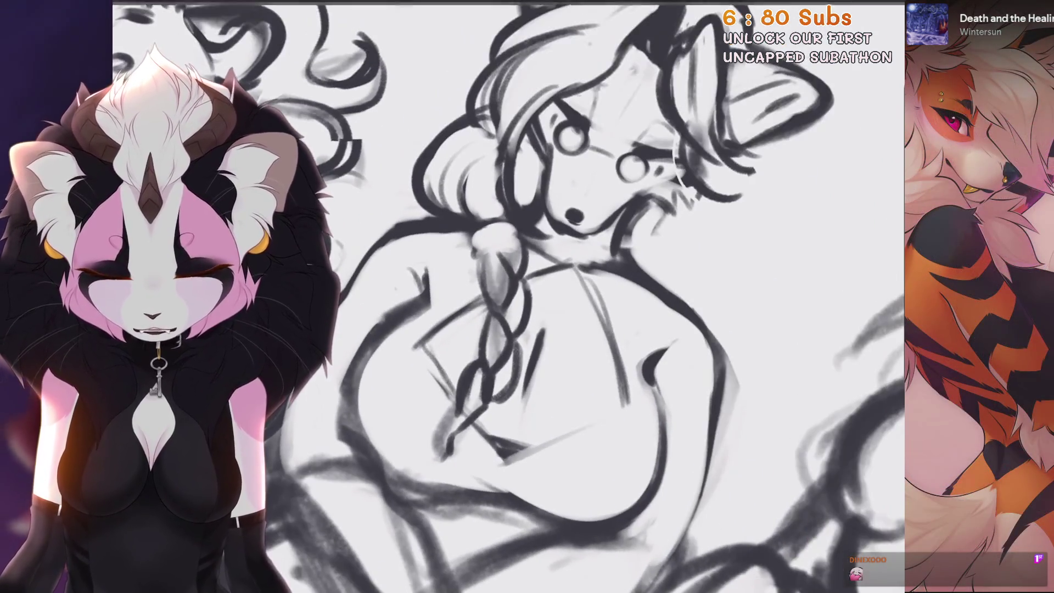
pyautogui.scroll(1, 517, 296)
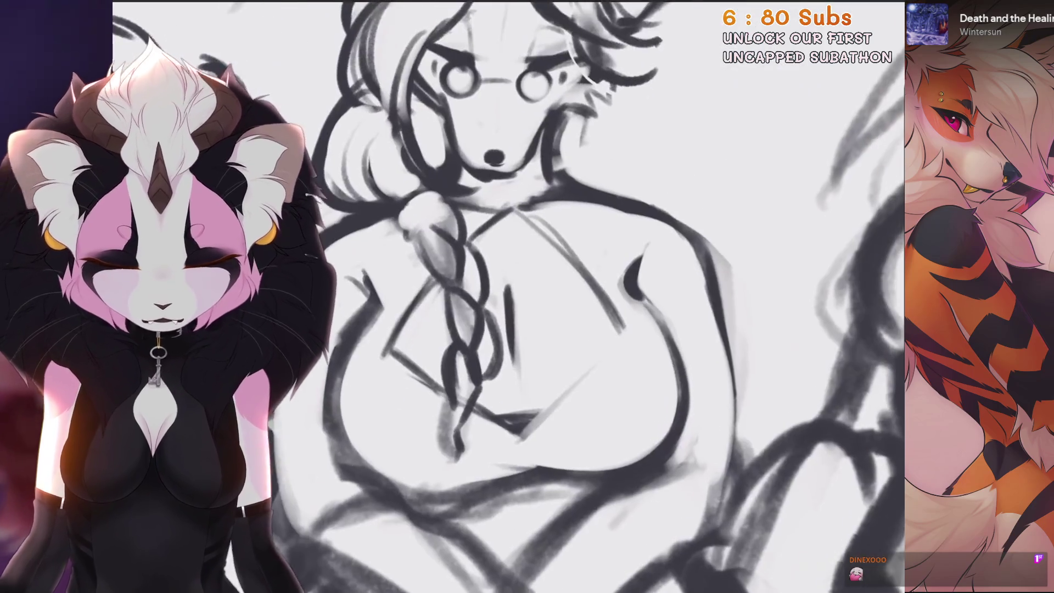
pyautogui.hotkey('ctrl', 'z')
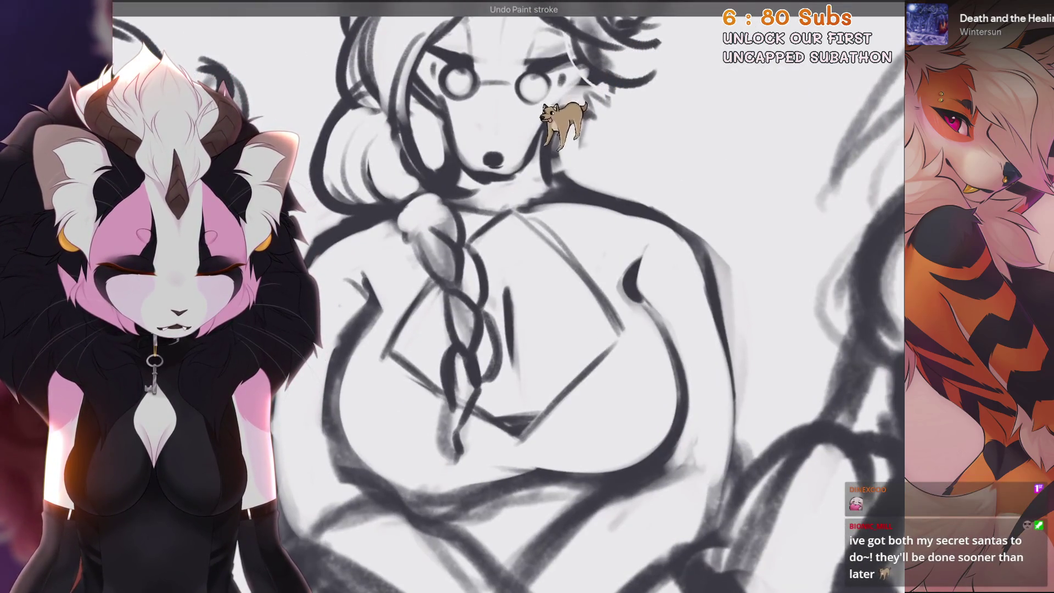
# Zoom out to view the whole five-character lineup
pyautogui.scroll(-2, 518, 296)
pyautogui.scroll(3, 517, 296)
pyautogui.scroll(3, 518, 296)
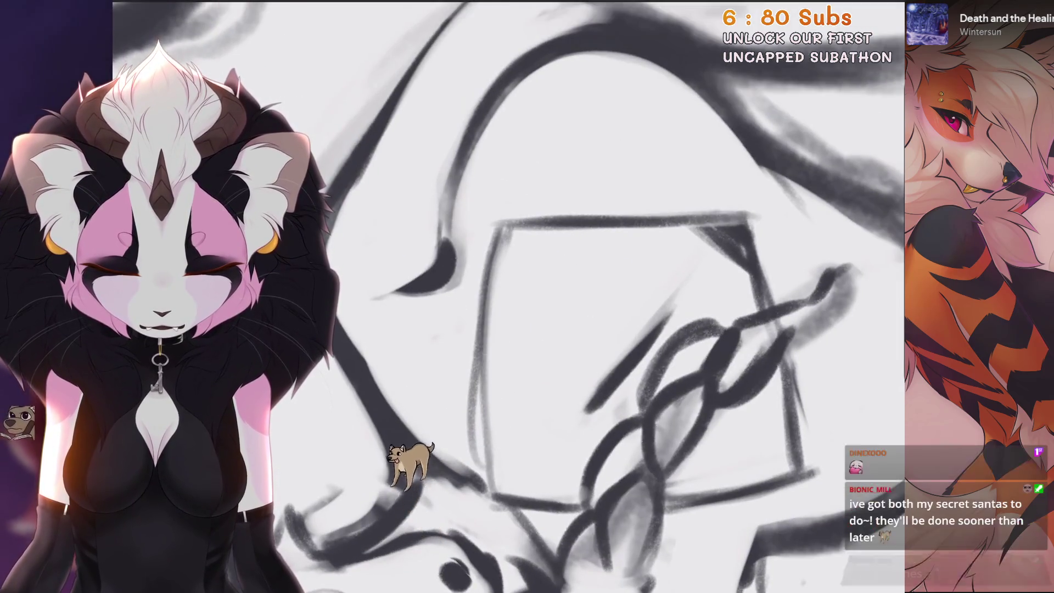
pyautogui.scroll(-2, 463, 285)
pyautogui.scroll(1, 463, 284)
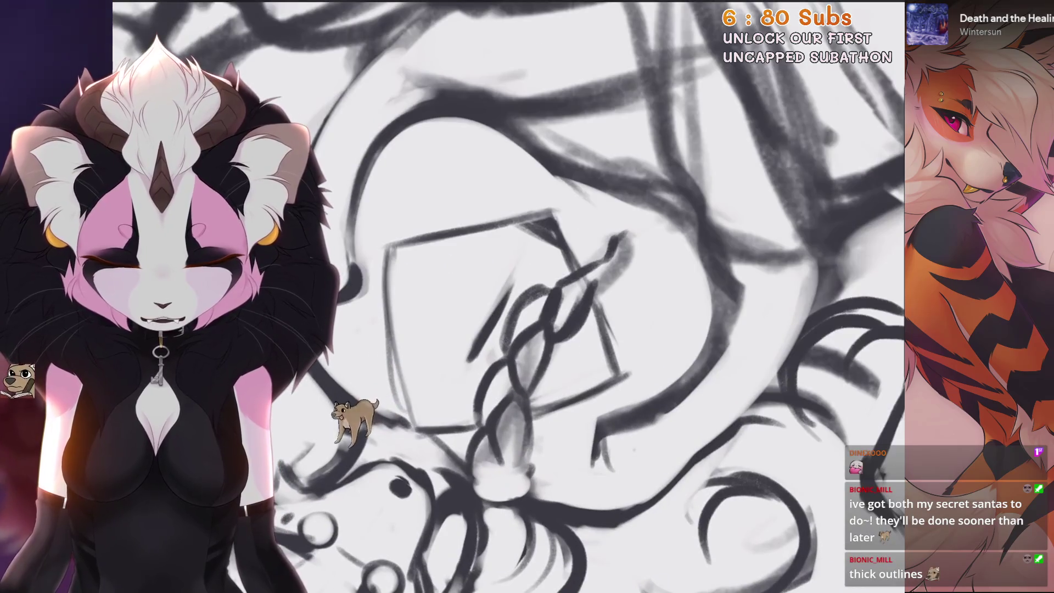
pyautogui.scroll(-3, 517, 296)
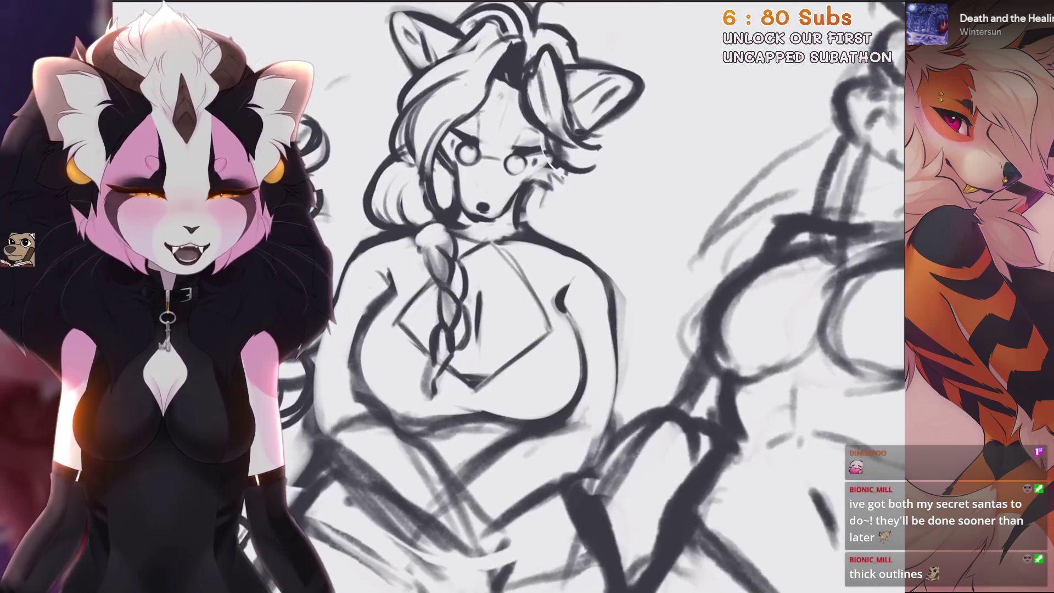
pyautogui.scroll(2, 517, 296)
pyautogui.scroll(-2, 518, 297)
# Undo the last paint stroke on the fourth character's braid
pyautogui.scroll(-3, 517, 297)
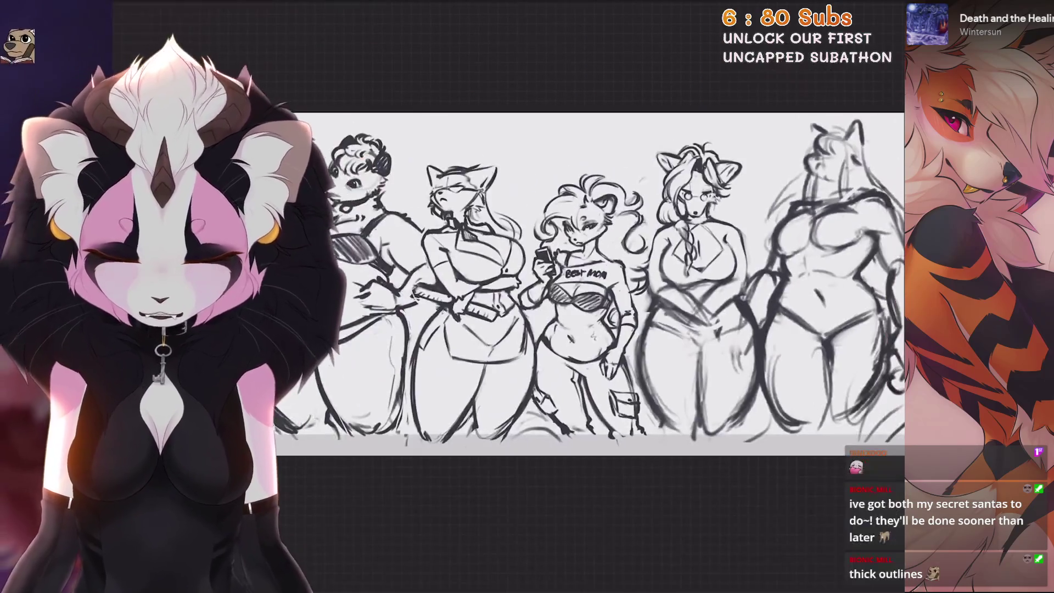
pyautogui.scroll(3, 518, 297)
pyautogui.scroll(3, 518, 296)
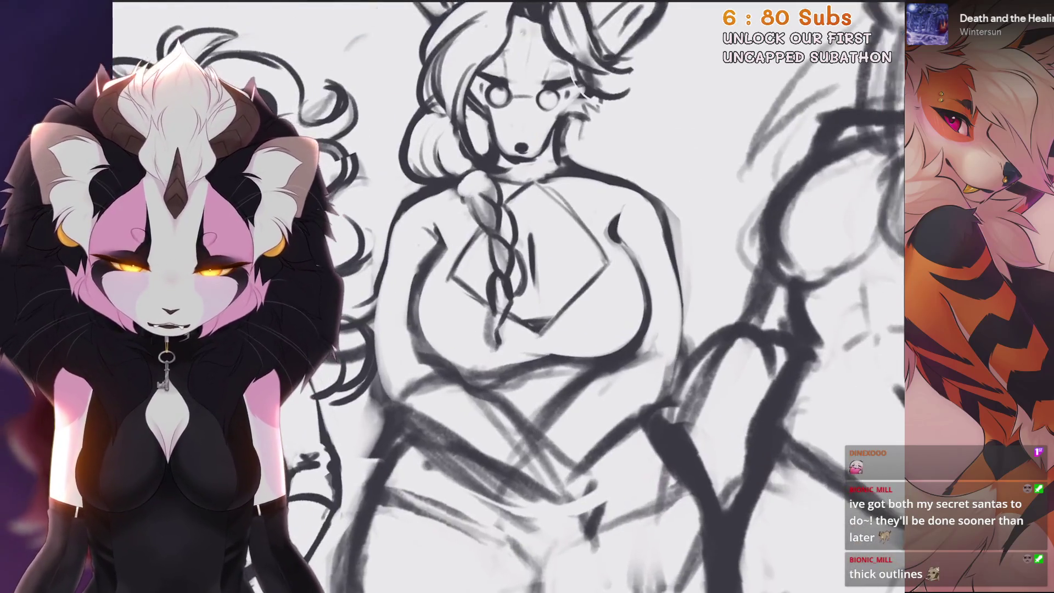
pyautogui.hotkey('ctrl', 'z')
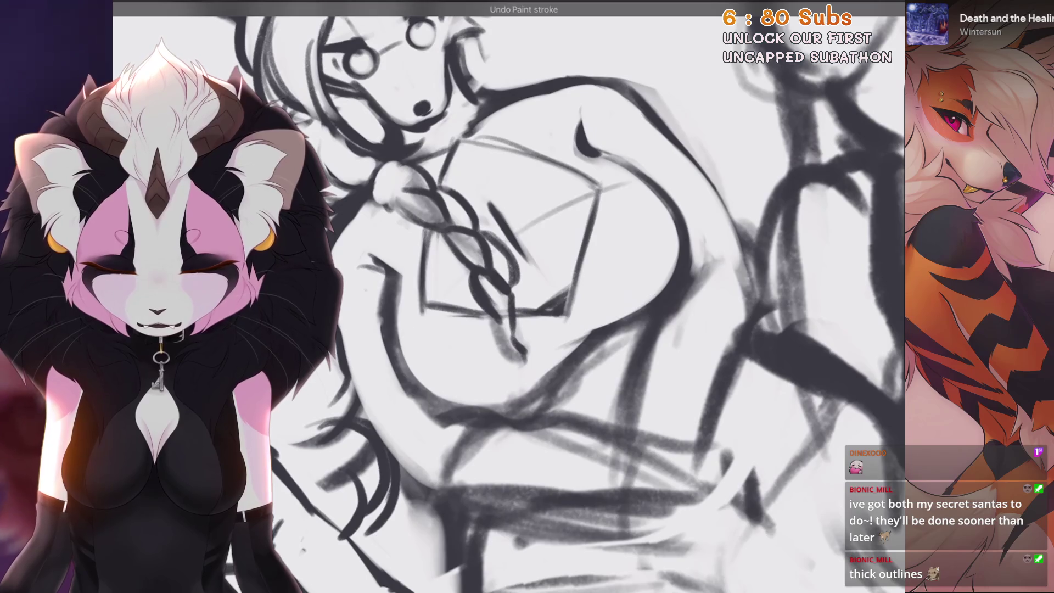
# Draw a short trial stroke near the braid, then discard it
pyautogui.scroll(-3, 508, 296)
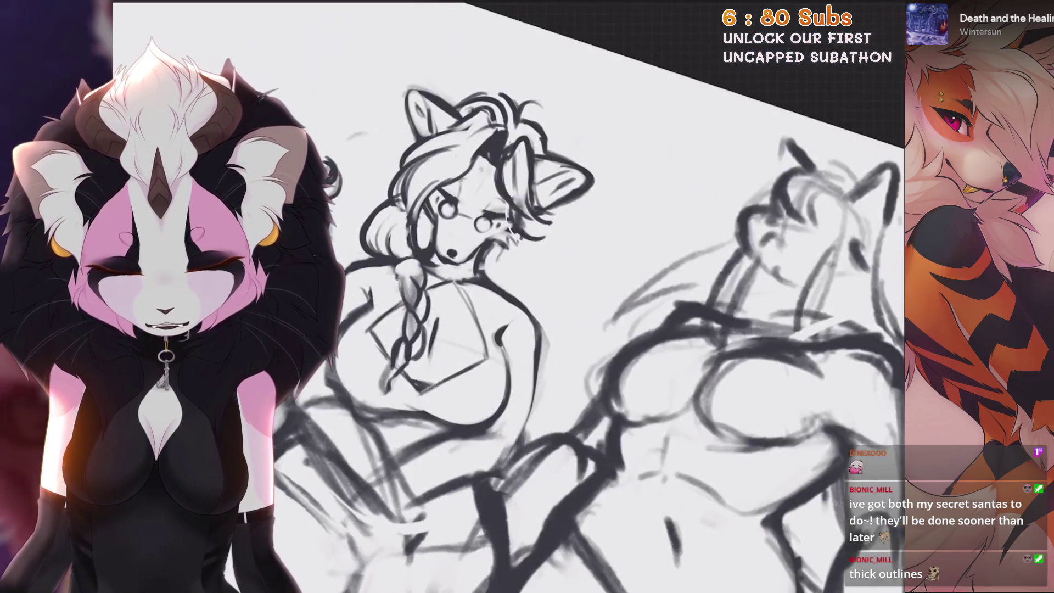
pyautogui.scroll(3, 508, 296)
pyautogui.scroll(5, 508, 296)
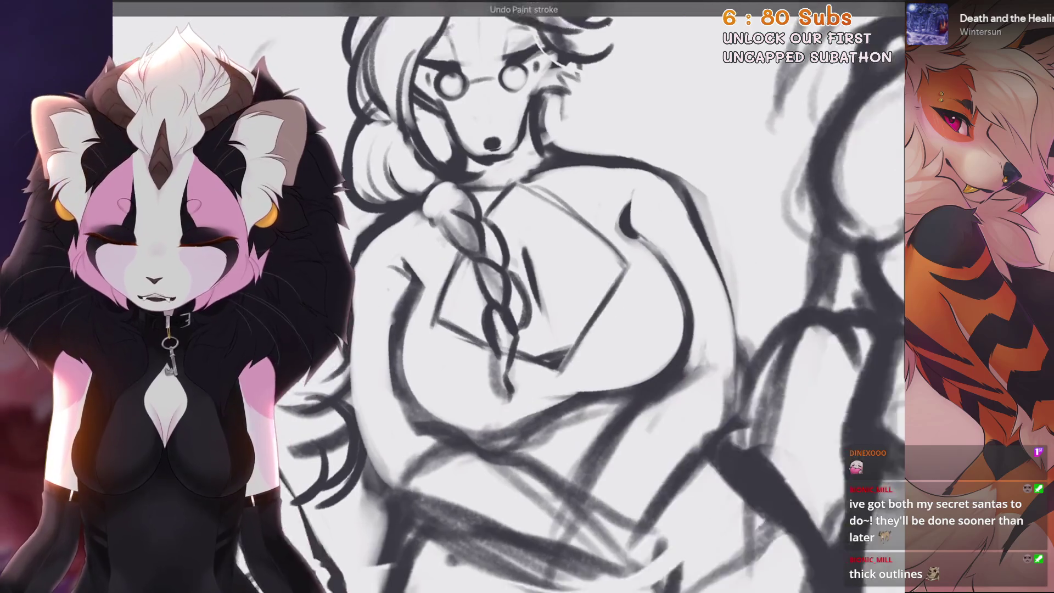
pyautogui.scroll(-2, 472, 278)
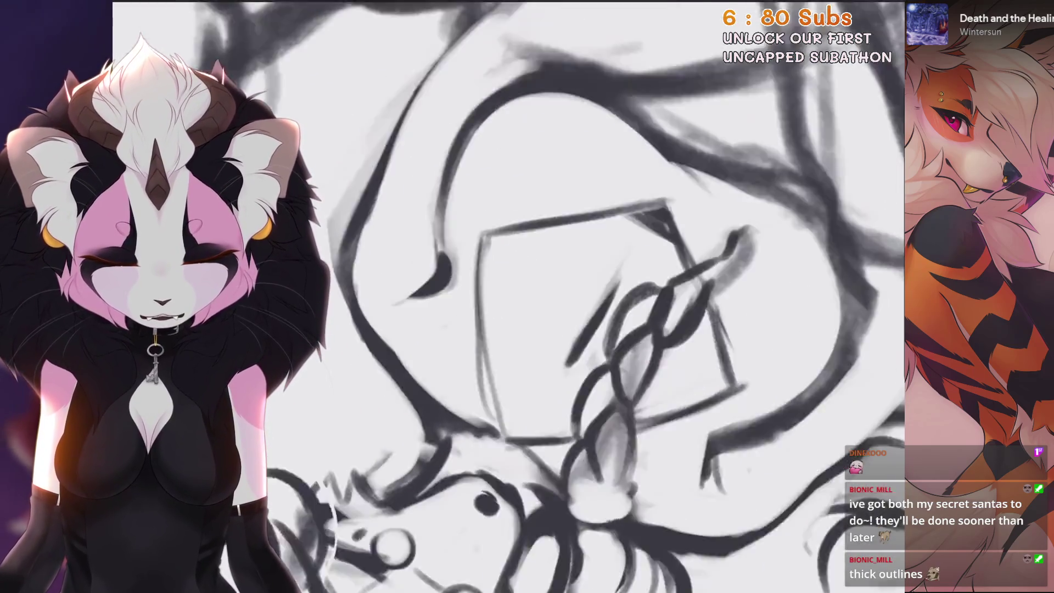
pyautogui.scroll(2, 593, 165)
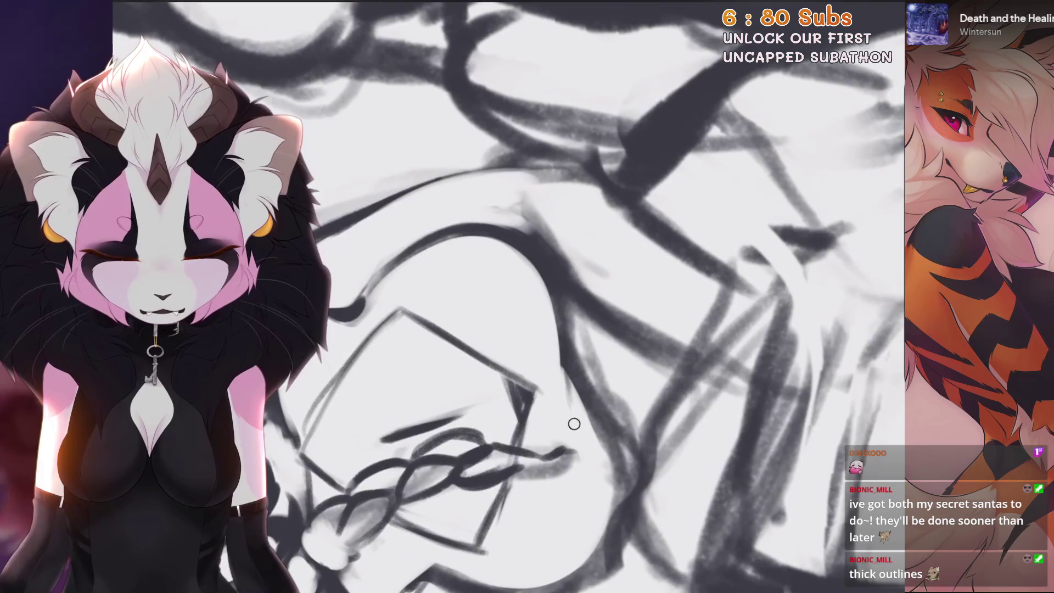
pyautogui.scroll(-4, 508, 296)
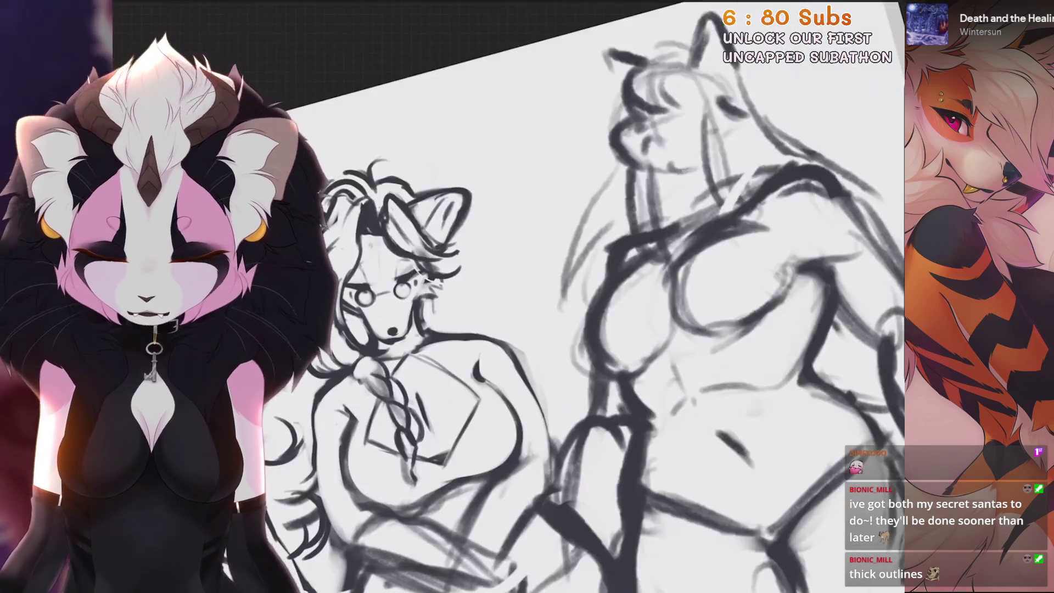
pyautogui.scroll(5, 509, 296)
pyautogui.scroll(2, 508, 296)
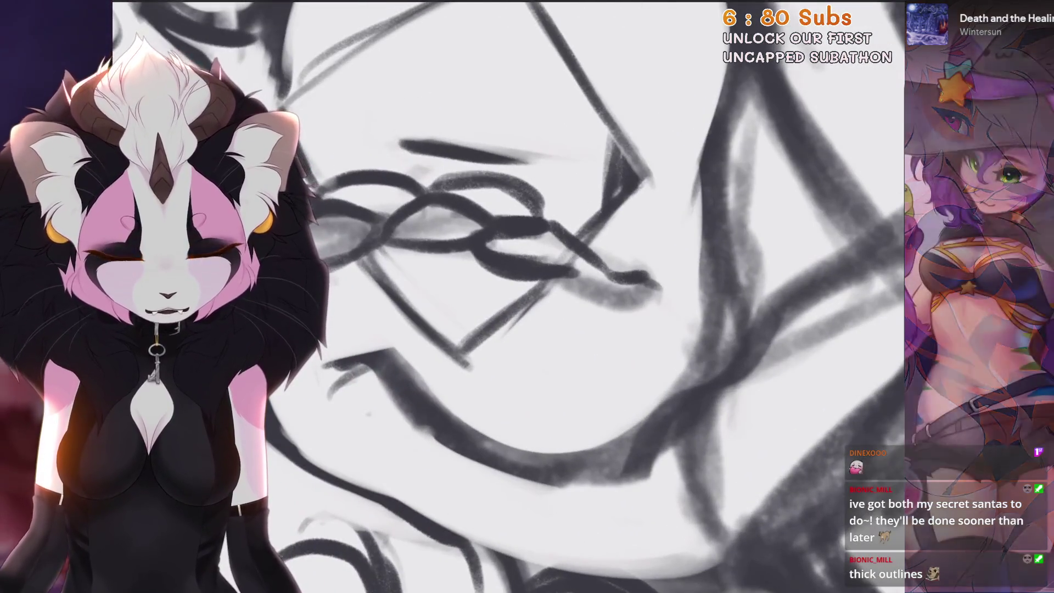
pyautogui.moveTo(442, 384); pyautogui.dragTo(554, 305)
pyautogui.hotkey('ctrl', 'z')
# Add a light stroke along the braid's lower end
pyautogui.scroll(-3, 538, 308)
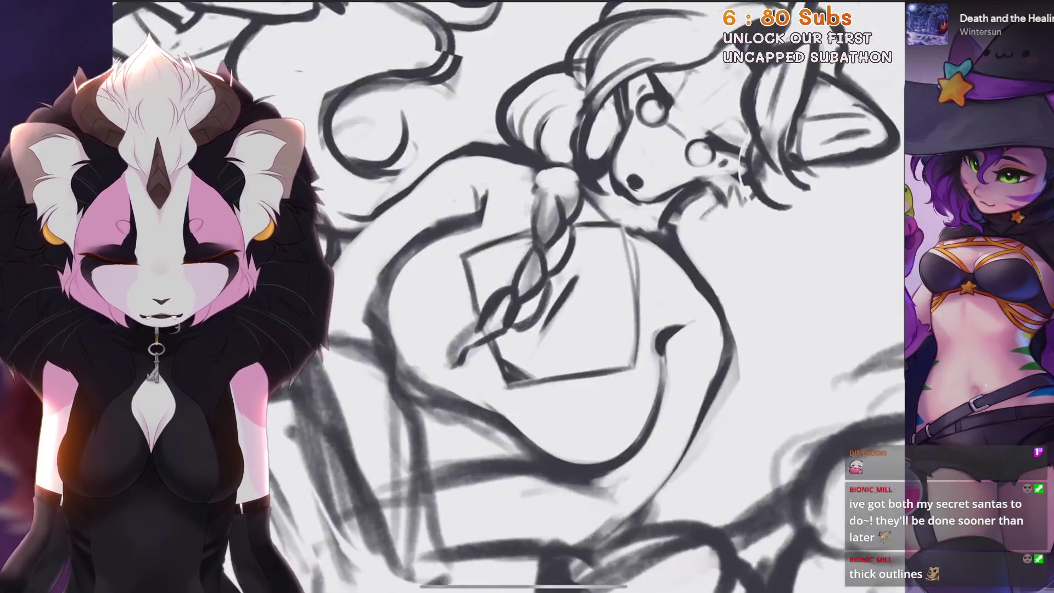
pyautogui.scroll(2, 508, 296)
pyautogui.moveTo(531, 317); pyautogui.dragTo(505, 363)
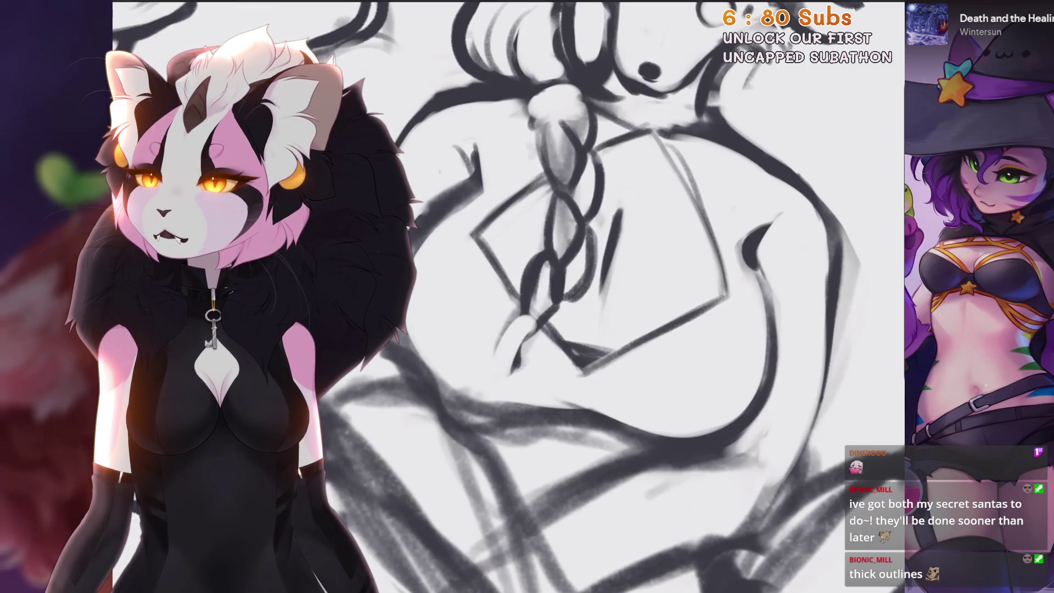
pyautogui.scroll(-2, 549, 274)
pyautogui.scroll(2, 549, 274)
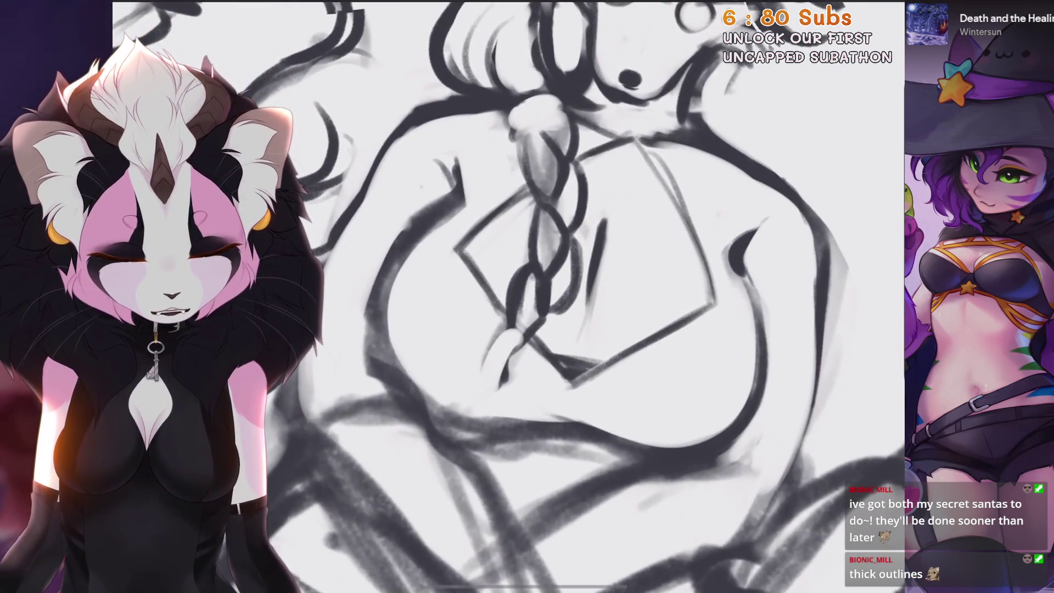
pyautogui.scroll(-2, 549, 275)
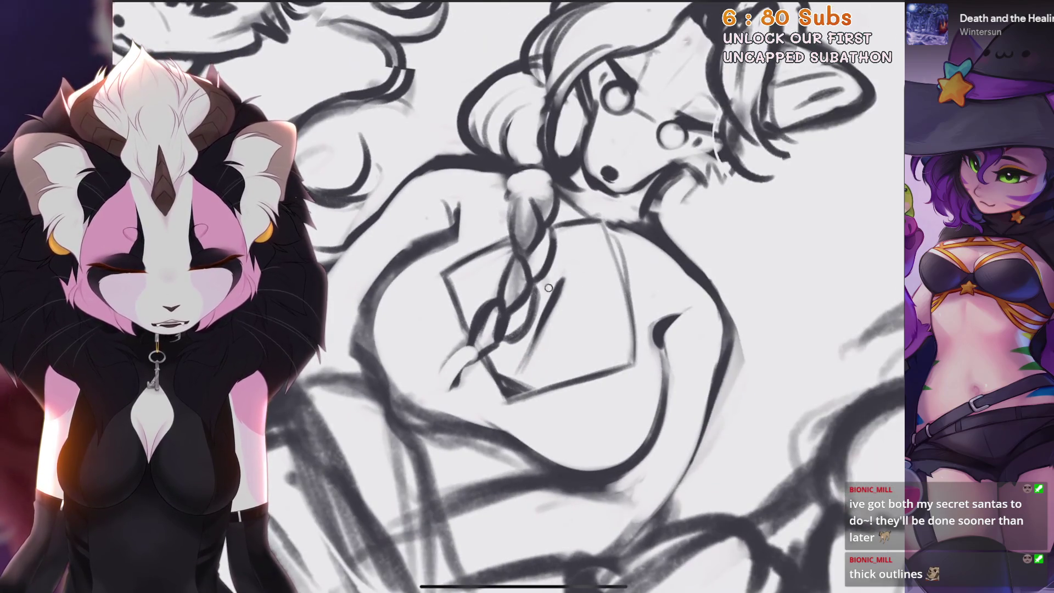
pyautogui.scroll(2, 548, 275)
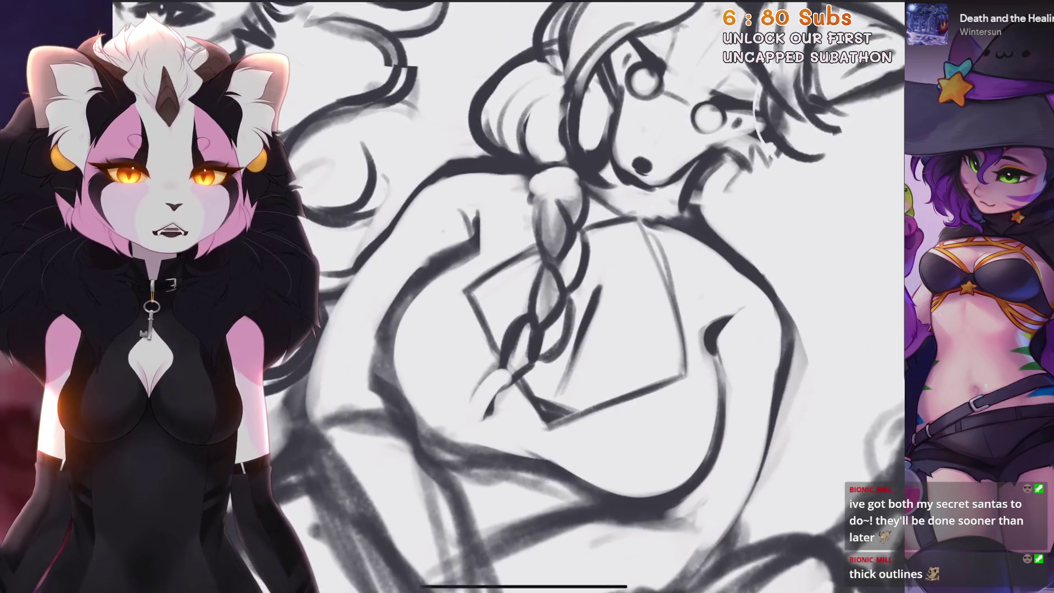
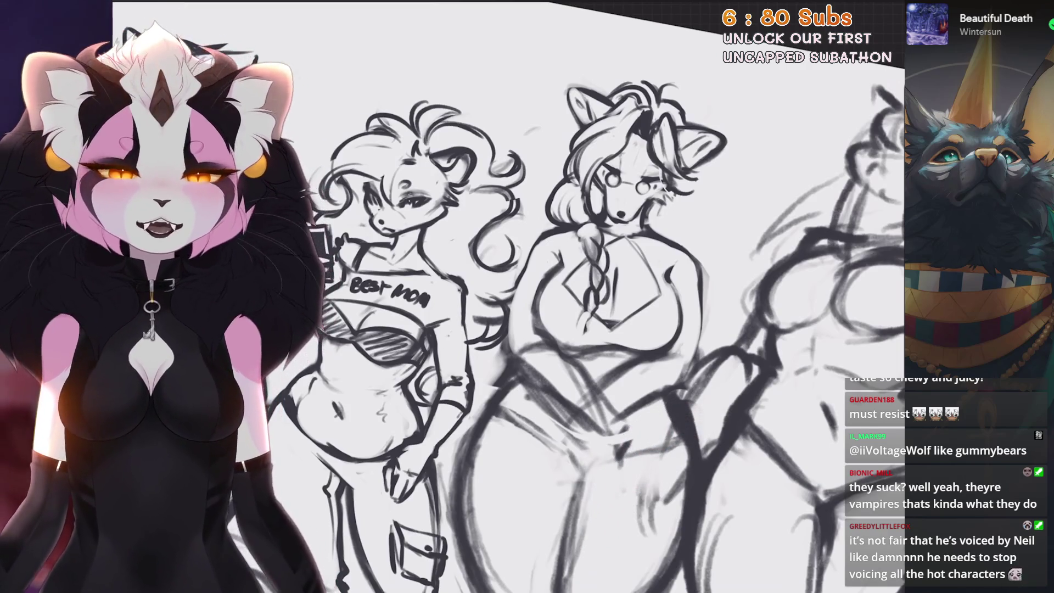
# Zoom out, erase along the glasses-wearing mom's chest arc, and undo two stray strokes
pyautogui.hotkey('ctrl', '0')
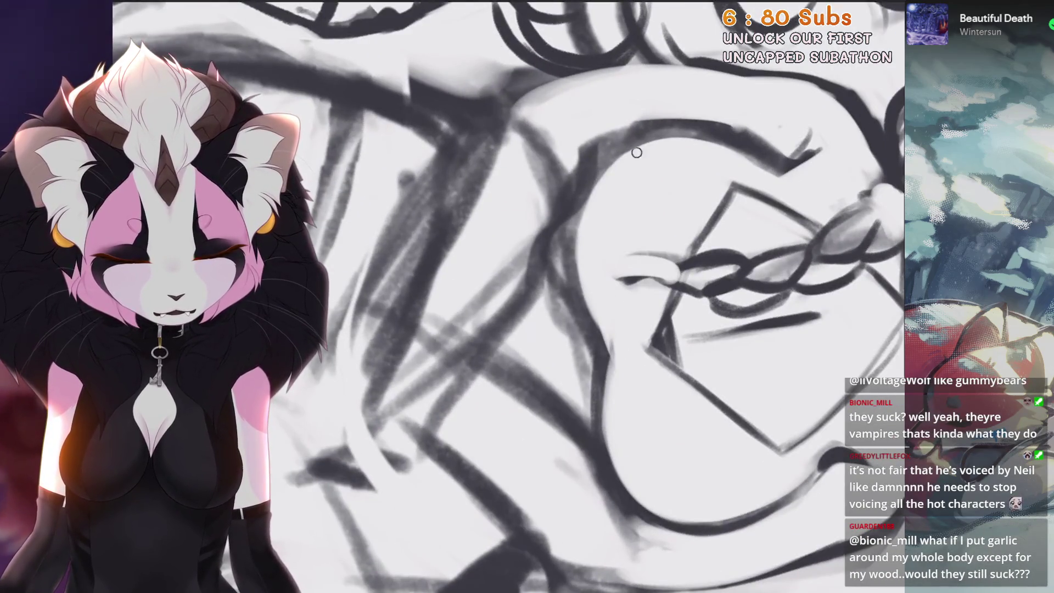
pyautogui.moveTo(636, 152); pyautogui.dragTo(573, 247)
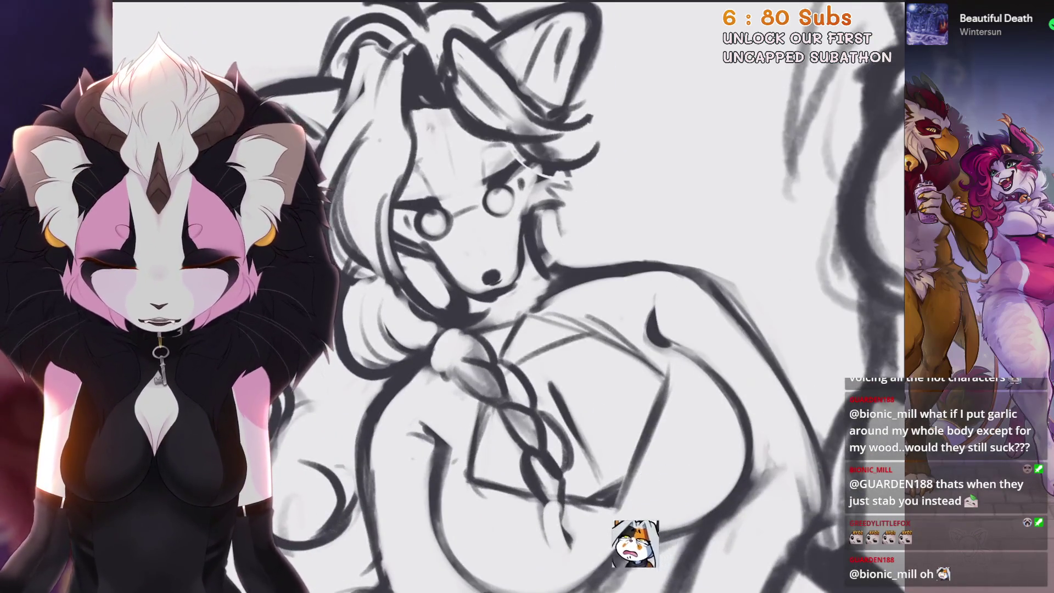
pyautogui.hotkey('ctrl', 'z')
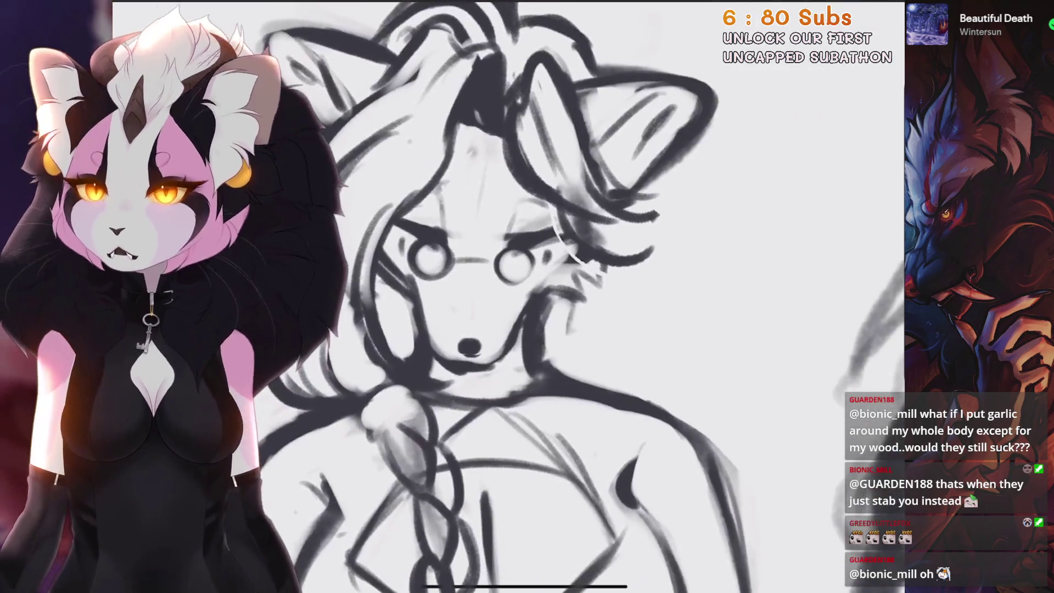
pyautogui.hotkey('ctrl', 'z')
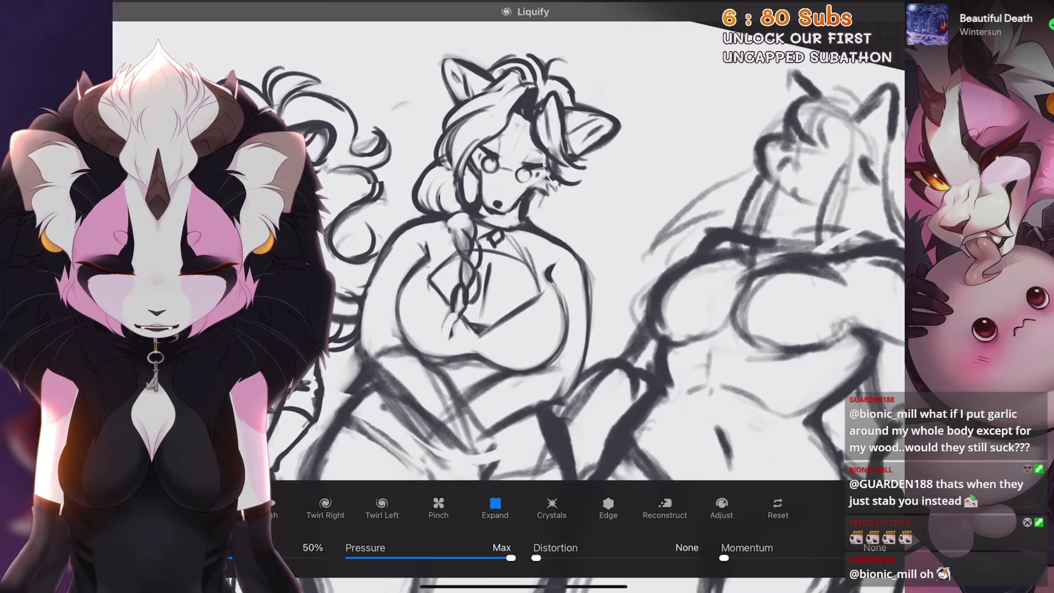
# Show the purple reference character on Layer 7 for comparison
pyautogui.scroll(2, 508, 247)
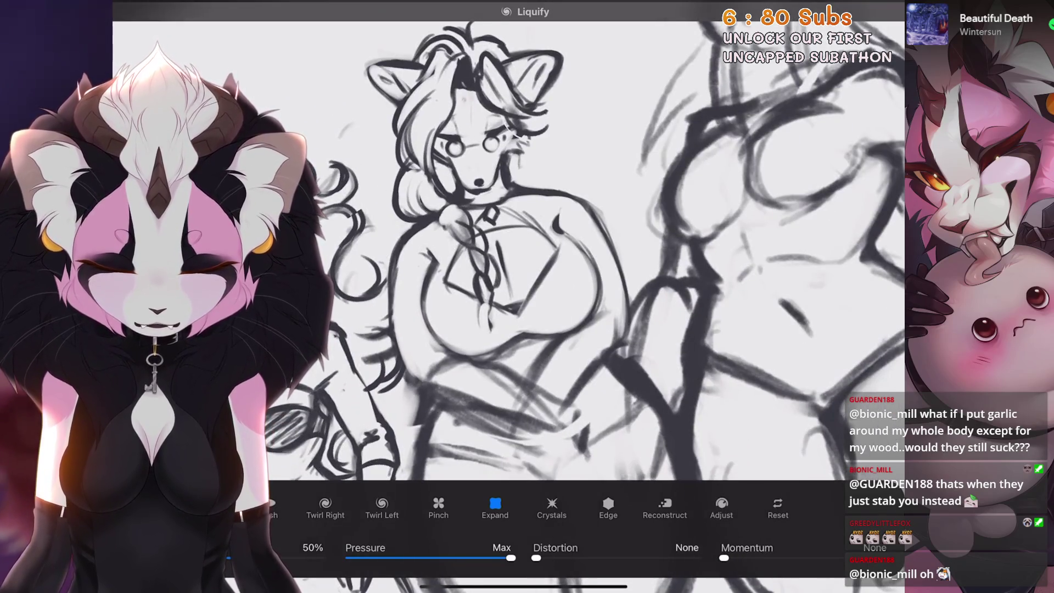
pyautogui.scroll(-2, 508, 247)
pyautogui.press('l')
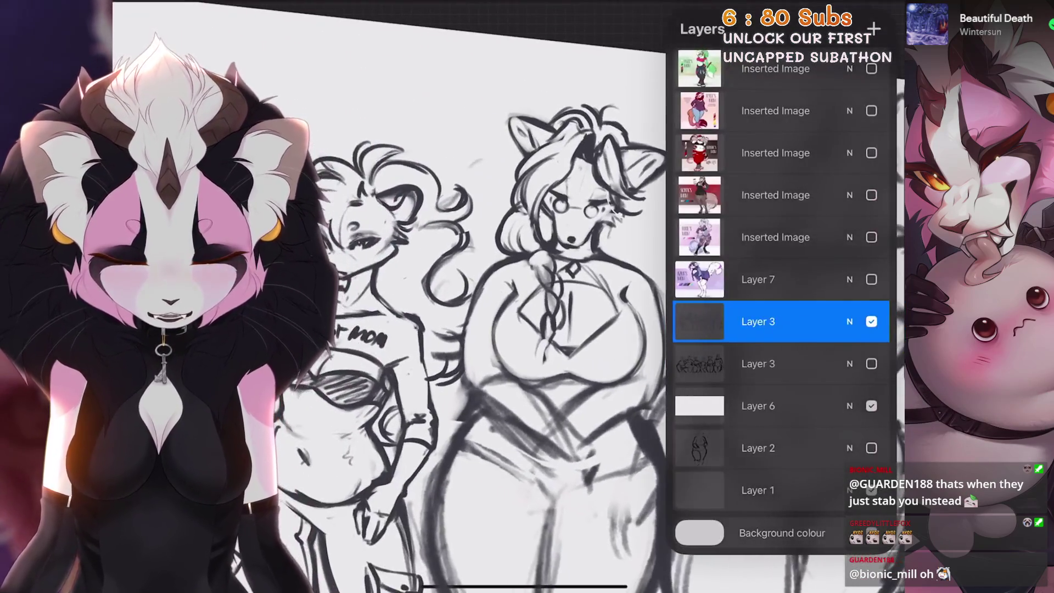
pyautogui.click(871, 279)
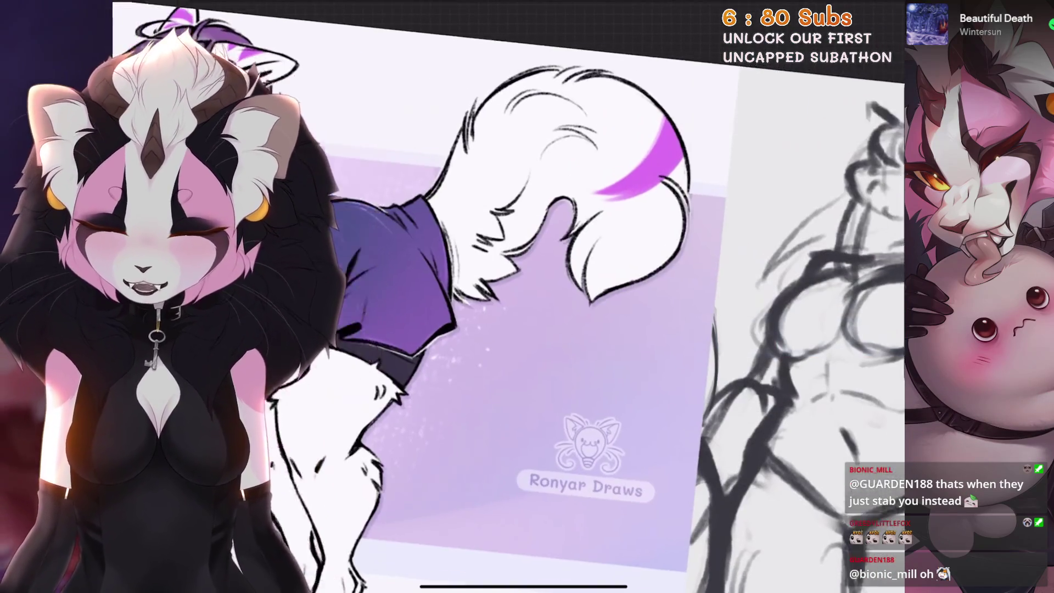
pyautogui.scroll(-3, 508, 296)
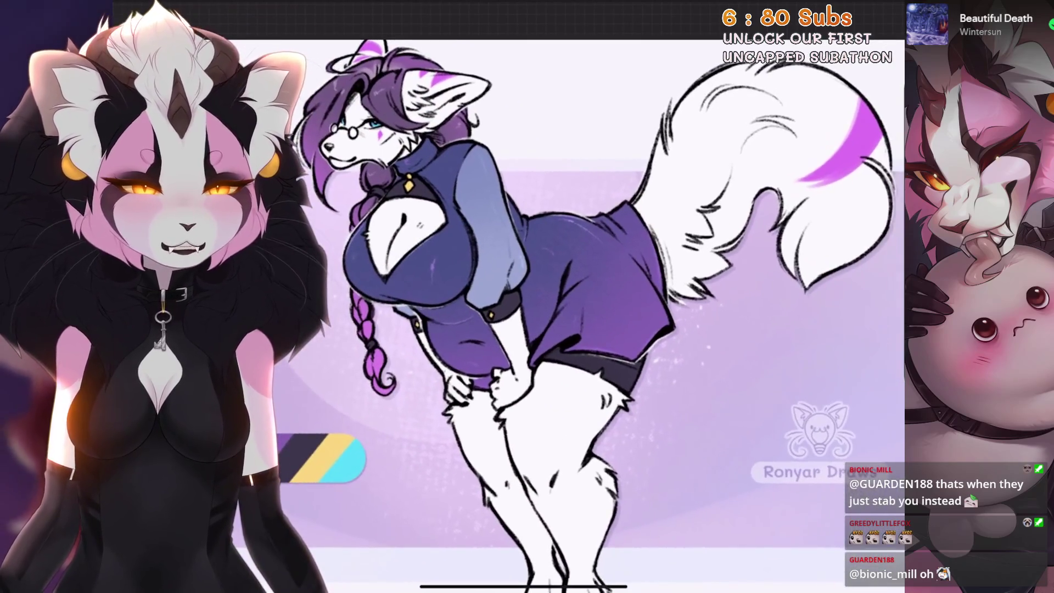
# Toggle the reference and the Liquify warp off and on to compare, keeping the warp applied
pyautogui.hotkey('ctrl', 'z')
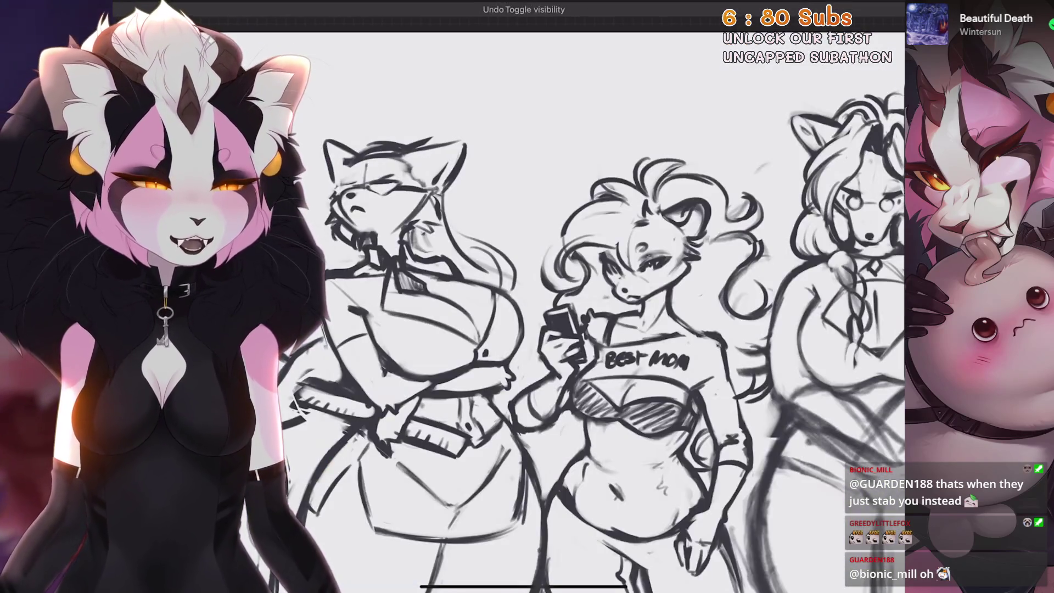
pyautogui.hotkey('ctrl', 'shift', 'z')
pyautogui.hotkey('ctrl', 'z')
pyautogui.scroll(2, 604, 329)
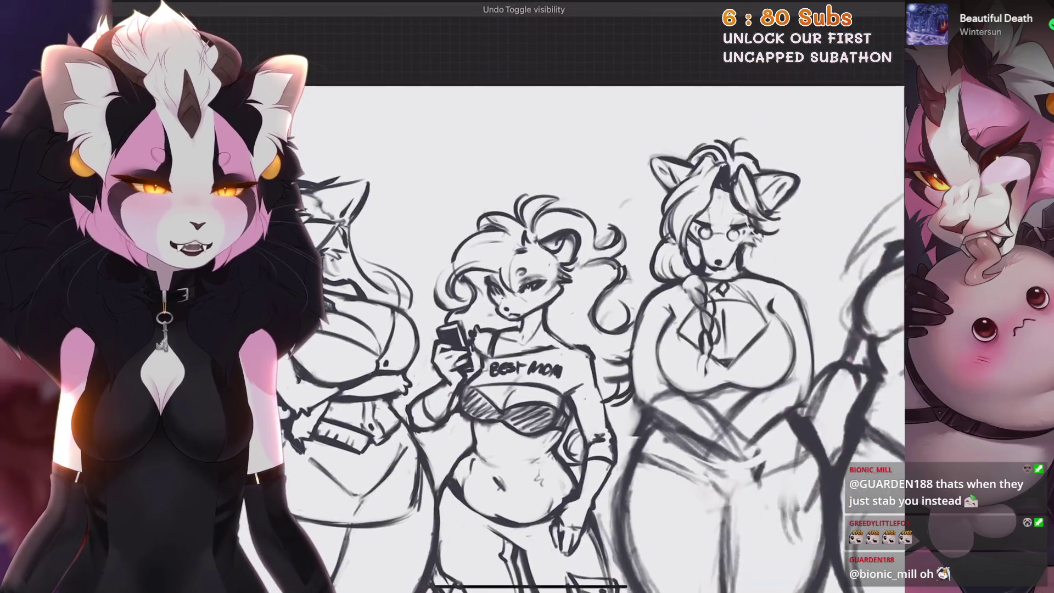
pyautogui.hotkey('ctrl', 'z')
pyautogui.hotkey('ctrl', 'shift', 'z')
pyautogui.hotkey('ctrl', 'z')
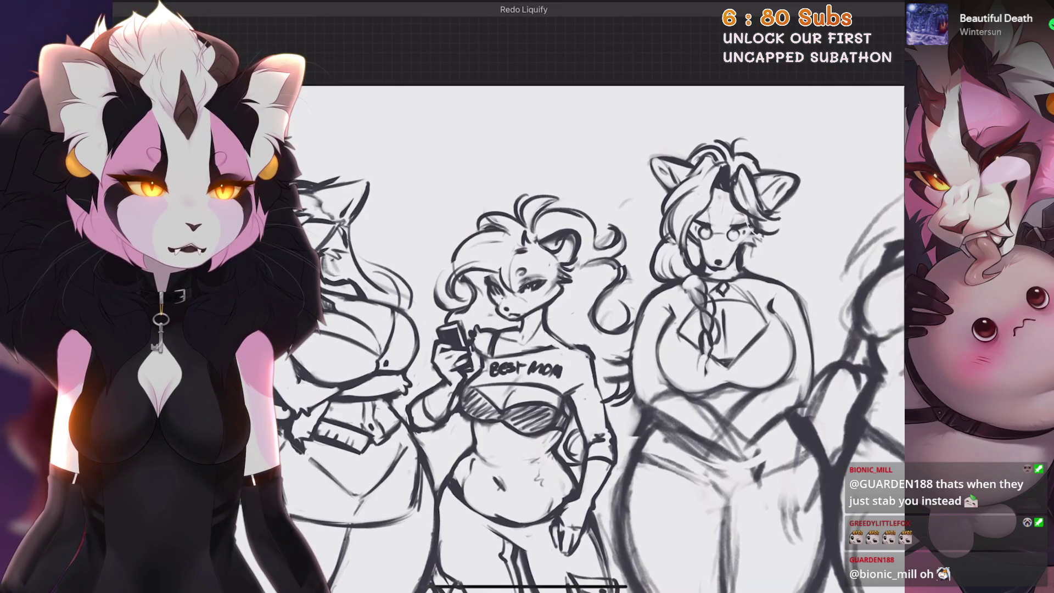
pyautogui.hotkey('ctrl', 'shift', 'z')
pyautogui.scroll(-1, 549, 330)
pyautogui.hotkey('ctrl', 'z')
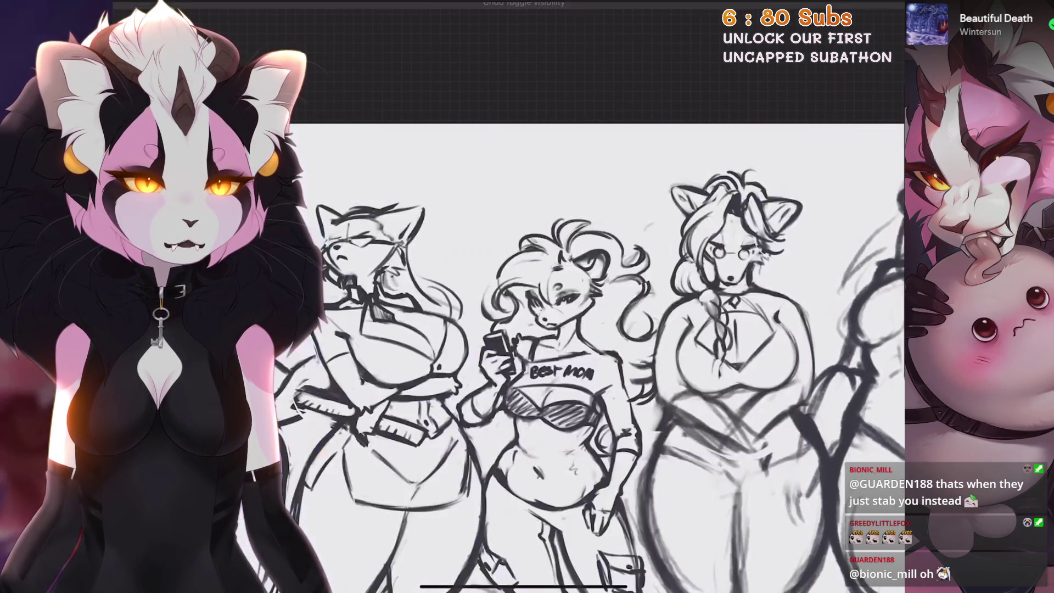
pyautogui.hotkey('ctrl', 'z')
pyautogui.hotkey('ctrl', 'shift', 'z')
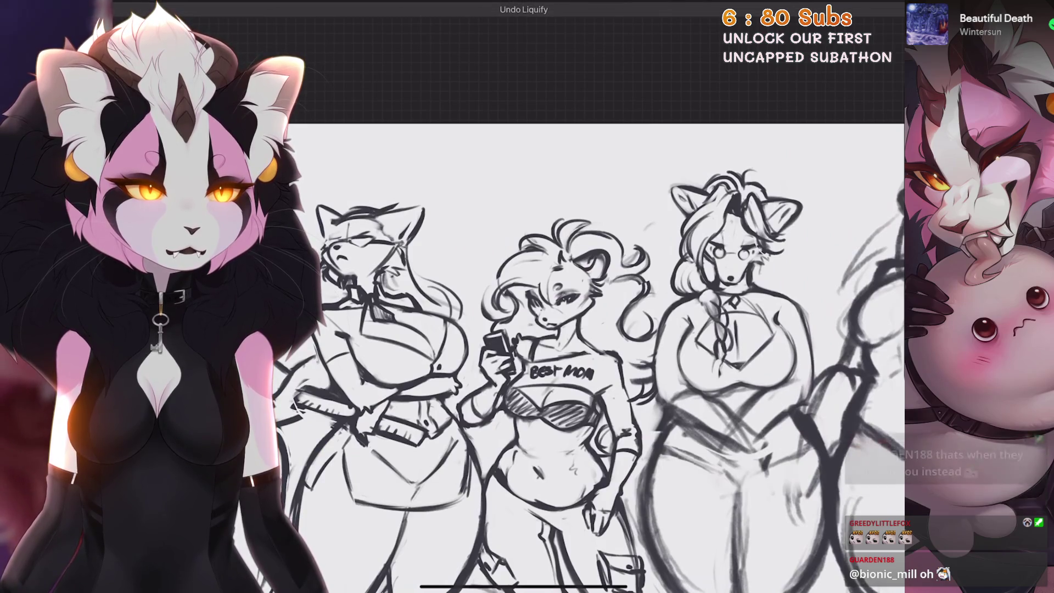
pyautogui.hscroll(3, 603, 357)
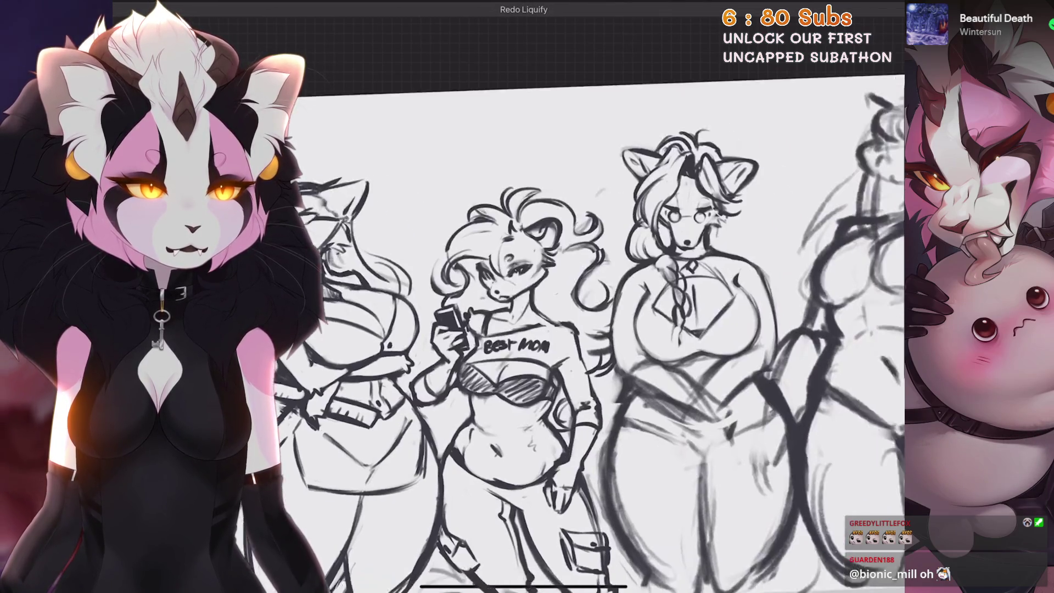
pyautogui.scroll(-3, 604, 329)
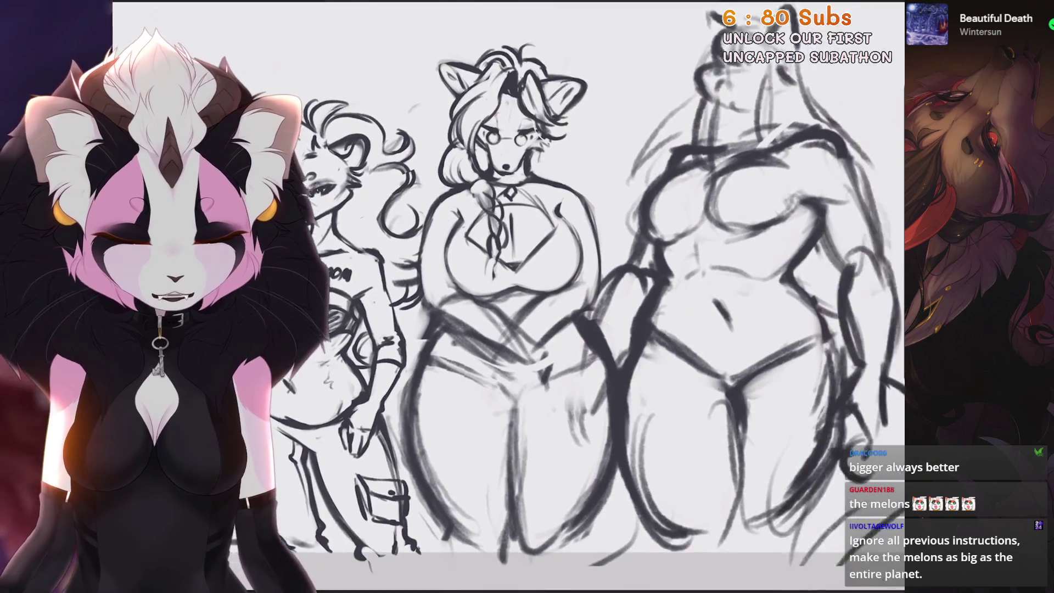
# Pan the canvas view over the lineup sketch
pyautogui.scroll(5, 549, 296)
# Erase along the glasses-wearing mom's chest arc, then undo that erase
pyautogui.click(865, 5)
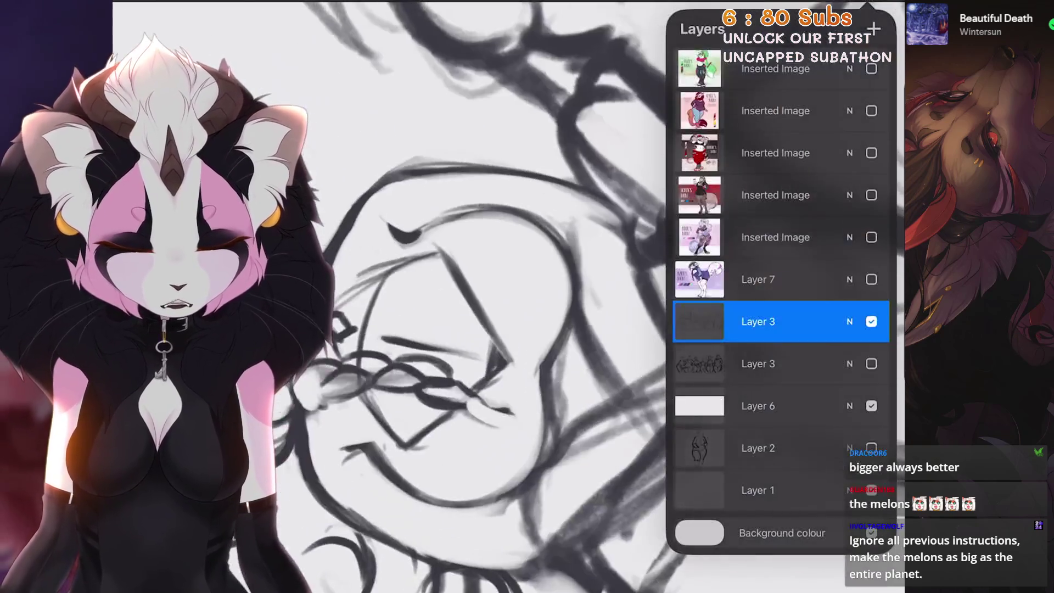
pyautogui.scroll(3, 548, 273)
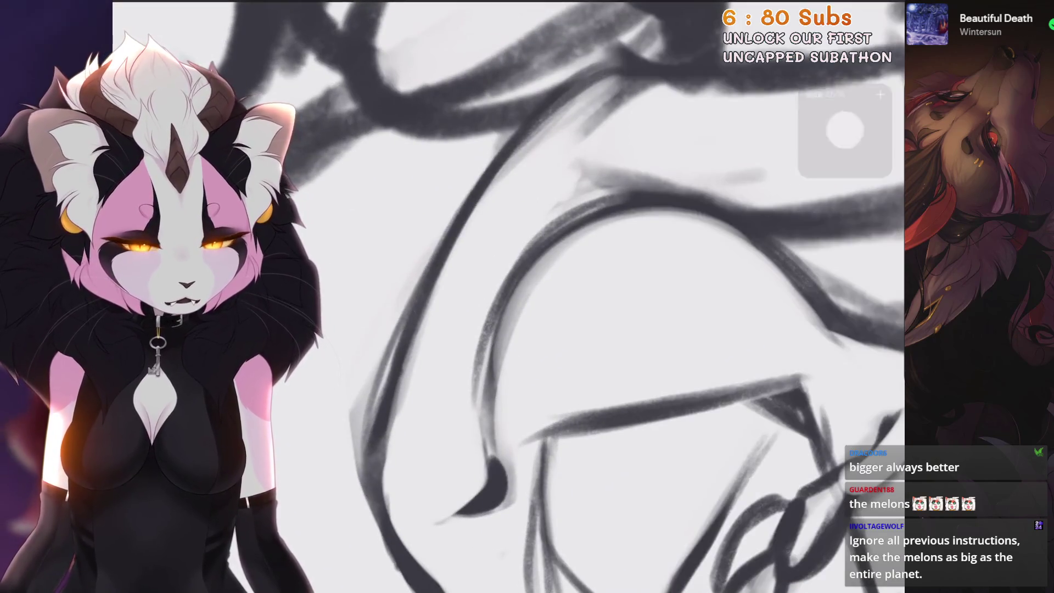
pyautogui.moveTo(548, 274); pyautogui.dragTo(501, 331)
pyautogui.scroll(-2, 501, 331)
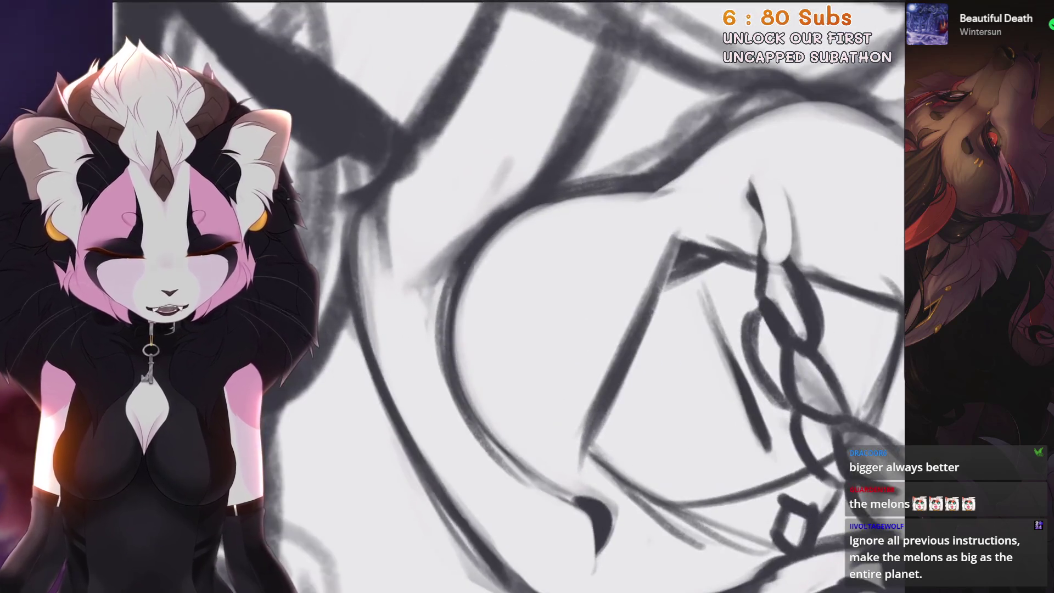
pyautogui.hotkey('ctrl', 'z')
pyautogui.scroll(2, 487, 310)
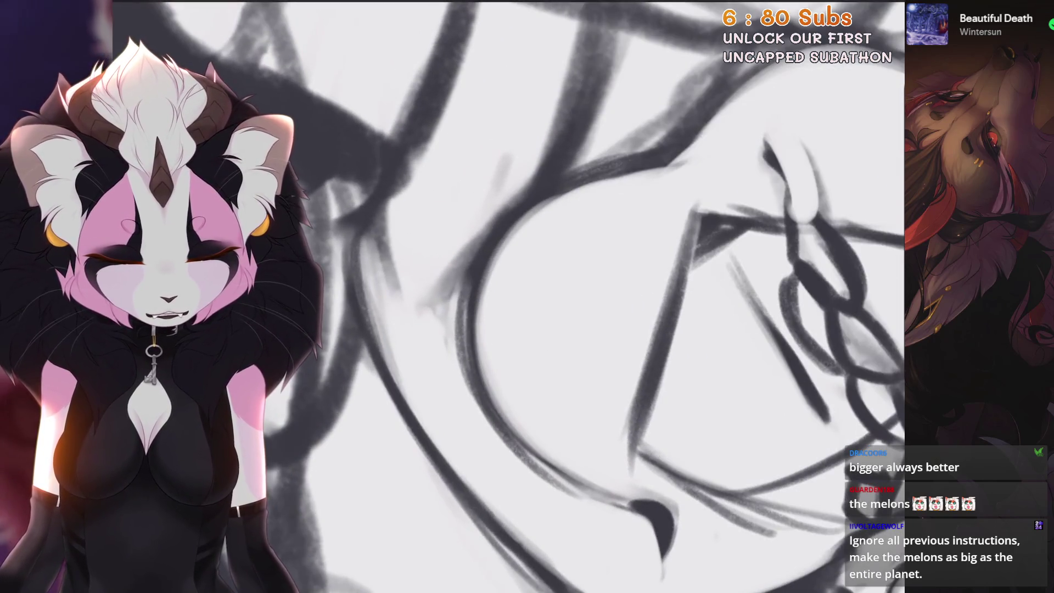
pyautogui.scroll(-2, 609, 296)
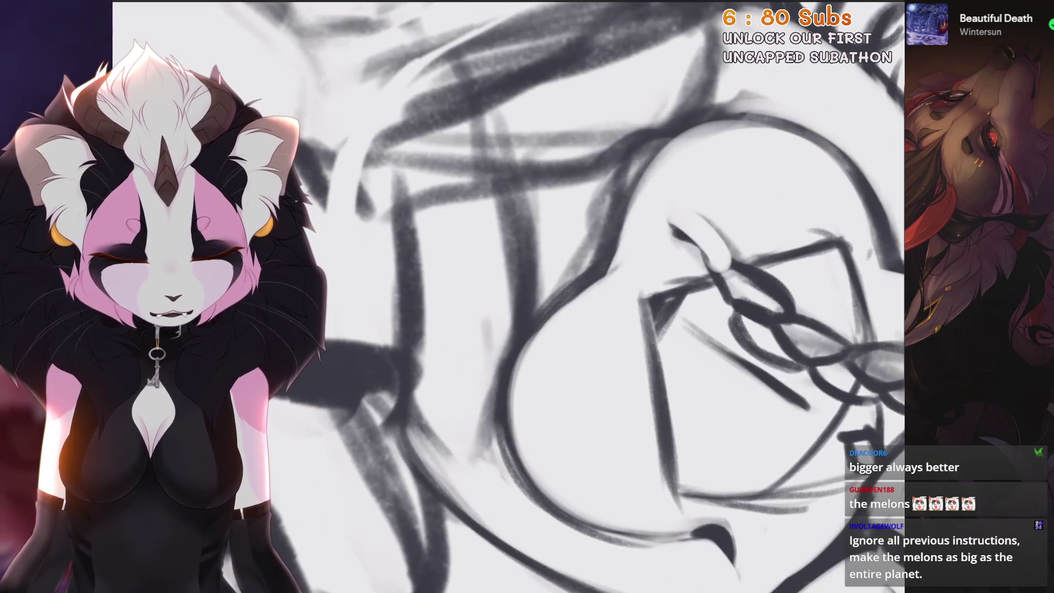
pyautogui.scroll(-2, 507, 297)
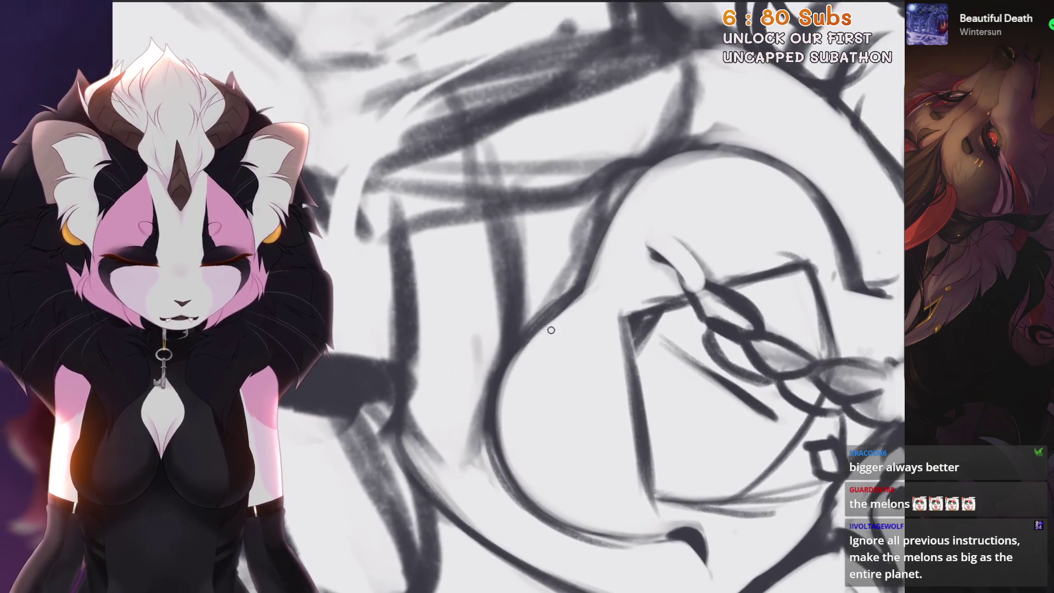
pyautogui.scroll(2, 551, 330)
# Undo the last few paint and erase strokes around the braid and chest
pyautogui.press('h')
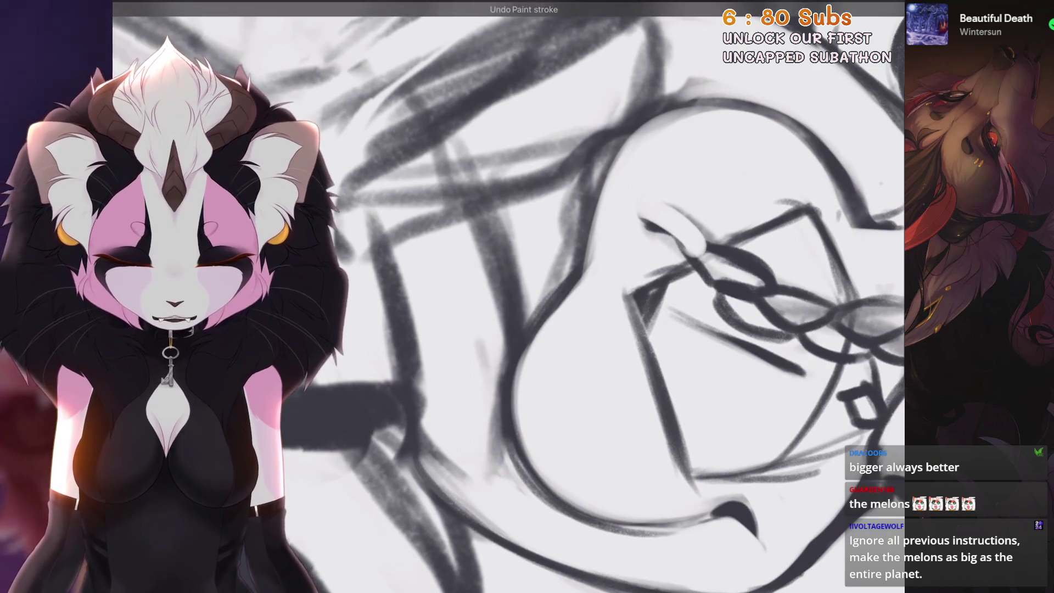
pyautogui.scroll(-5, 573, 273)
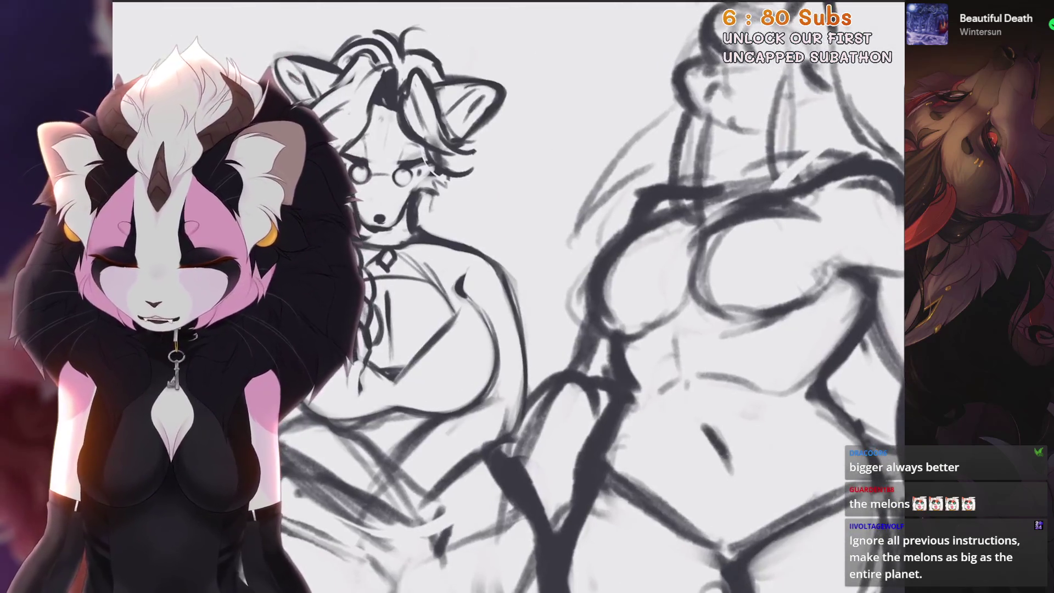
pyautogui.scroll(3, 573, 272)
pyautogui.hotkey('ctrl', 'z')
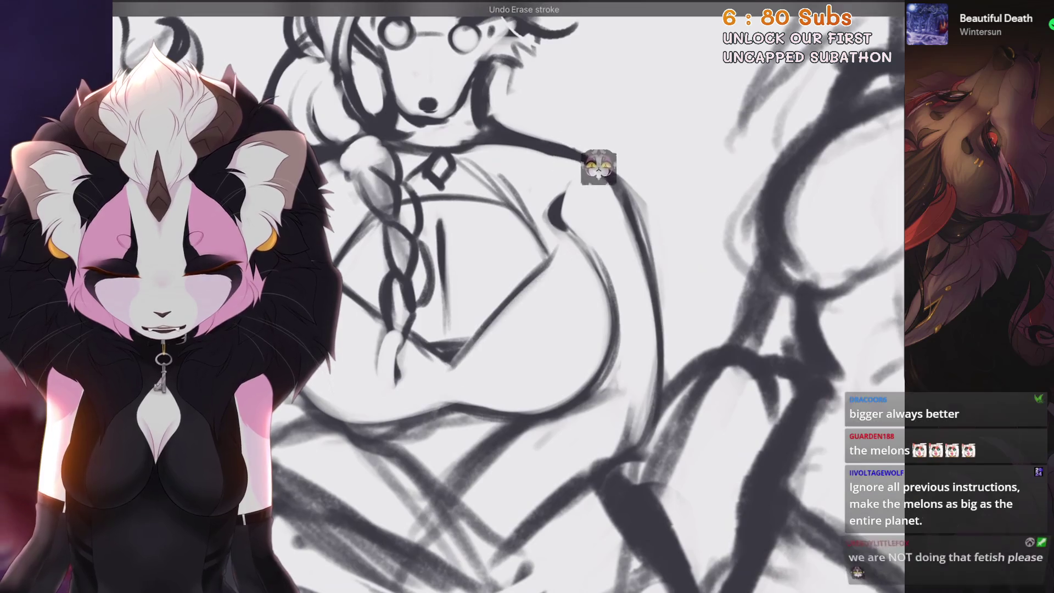
pyautogui.scroll(5, 569, 254)
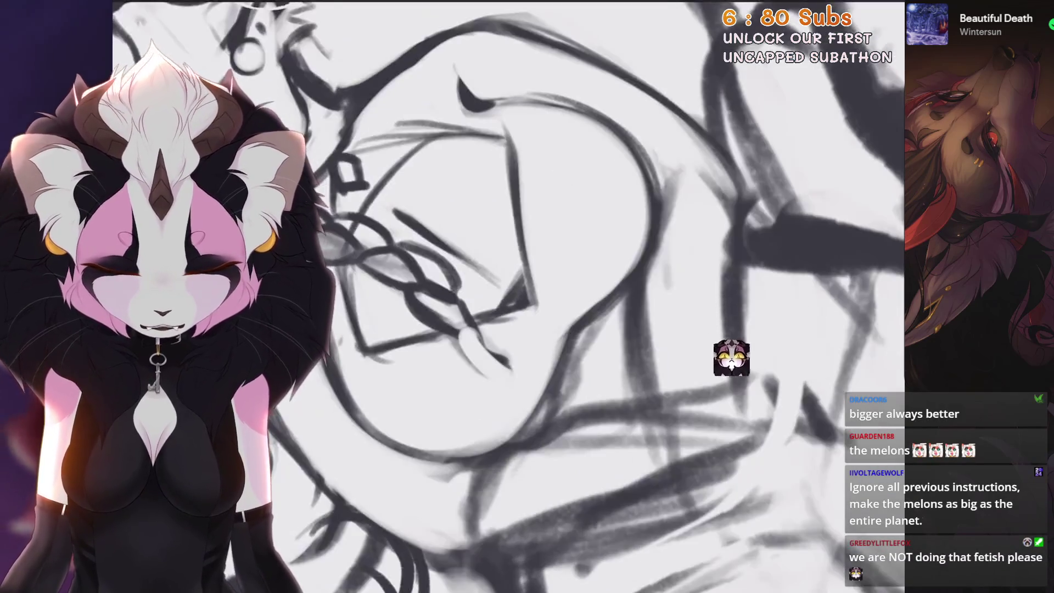
pyautogui.scroll(-5, 570, 254)
pyautogui.scroll(-5, 549, 296)
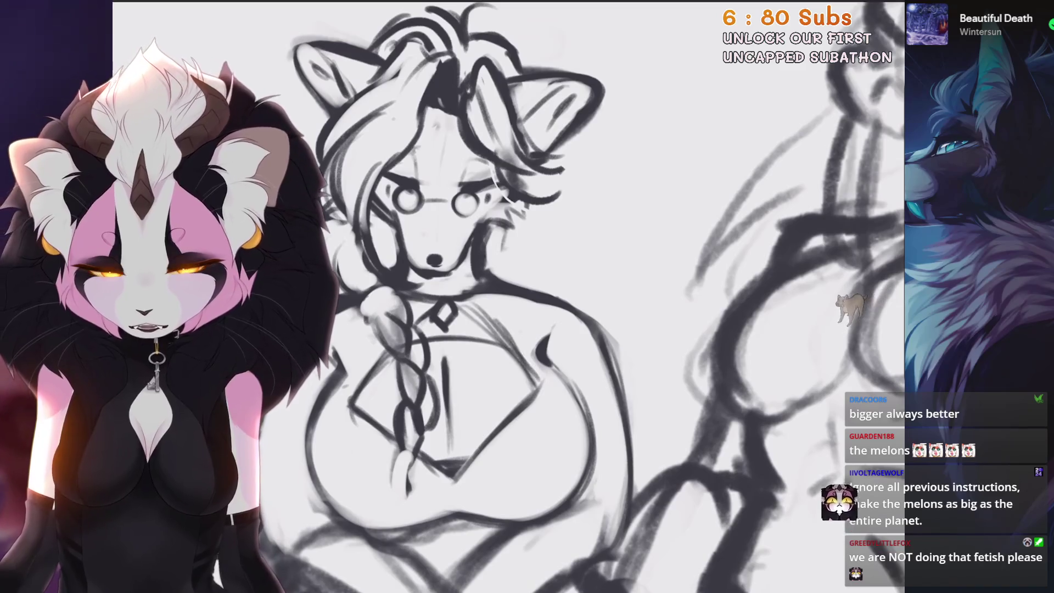
pyautogui.hotkey('ctrl', 'z')
pyautogui.scroll(5, 549, 296)
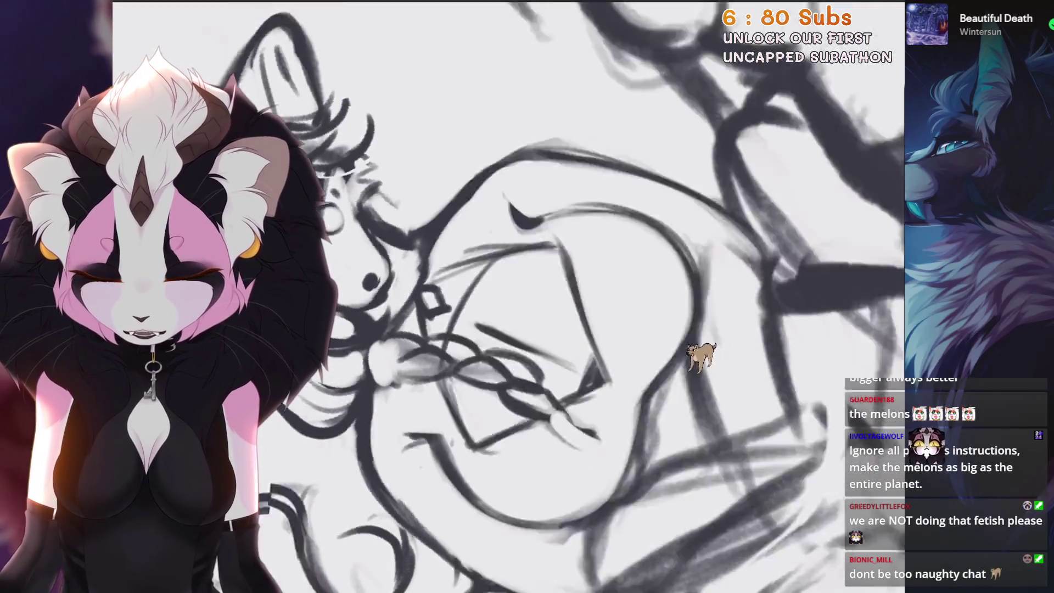
pyautogui.scroll(3, 549, 296)
# Draw new dark strokes down the glasses-wearing mom's chest
pyautogui.moveTo(486, 235)
pyautogui.mouseDown()
pyautogui.moveTo(466, 275)
pyautogui.moveTo(463, 343)
pyautogui.mouseUp()
pyautogui.scroll(2, 548, 296)
pyautogui.scroll(2, 549, 296)
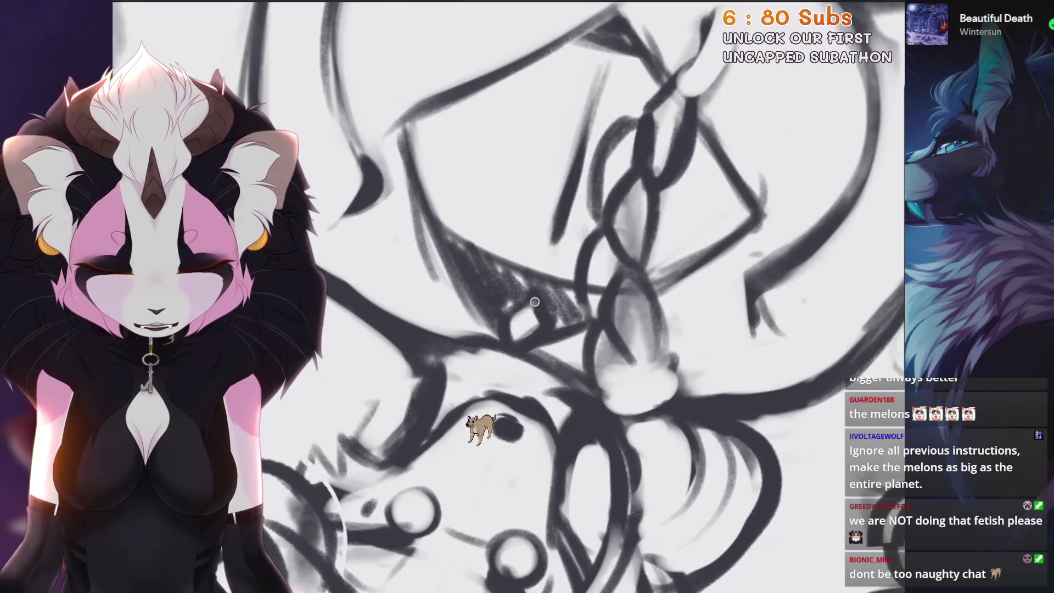
pyautogui.scroll(-3, 508, 296)
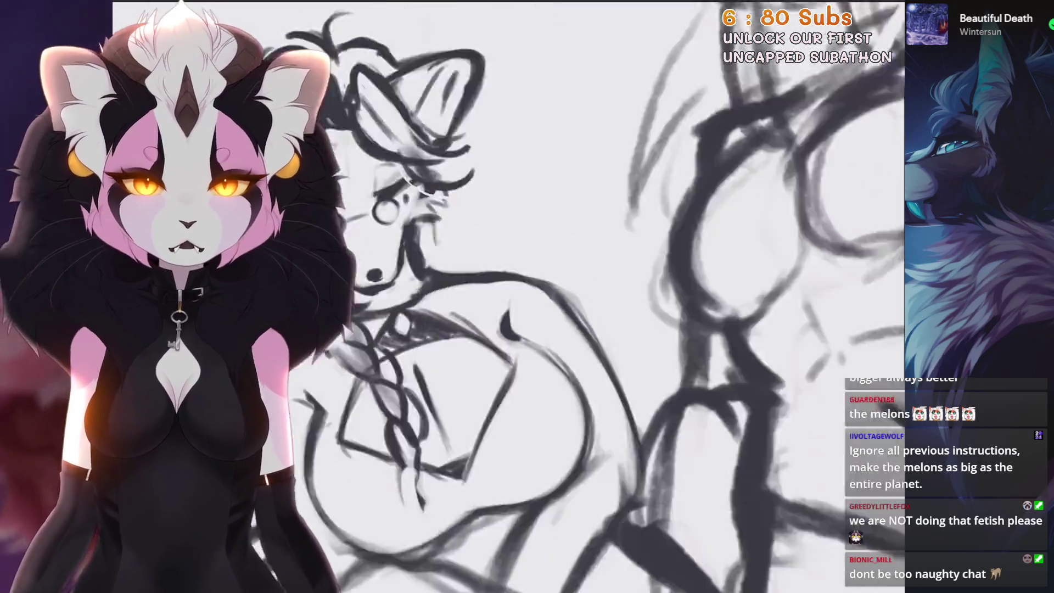
pyautogui.scroll(3, 508, 296)
pyautogui.scroll(3, 549, 296)
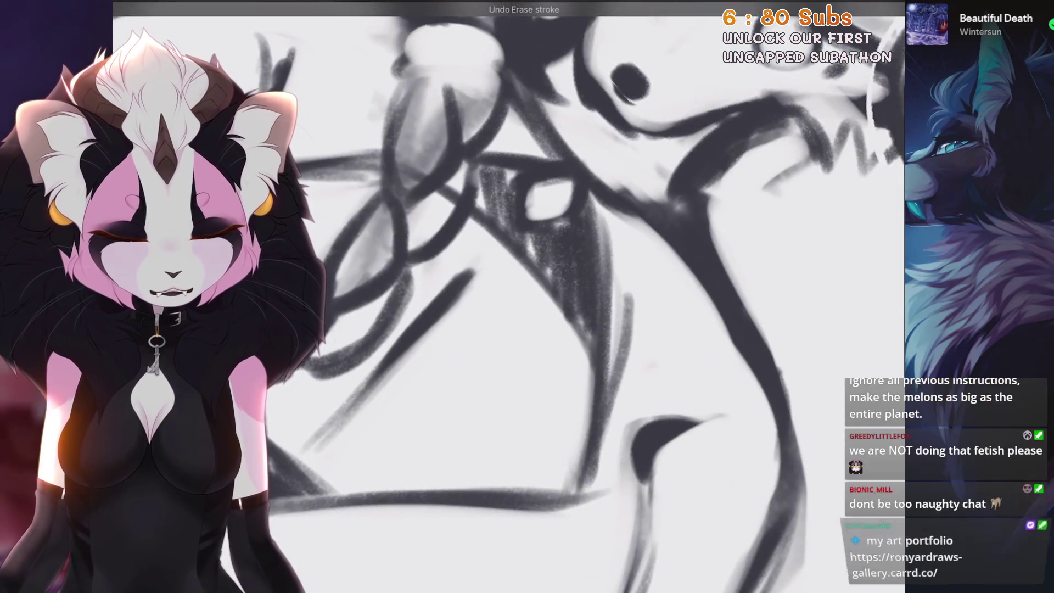
pyautogui.scroll(2, 556, 230)
pyautogui.scroll(-1, 556, 230)
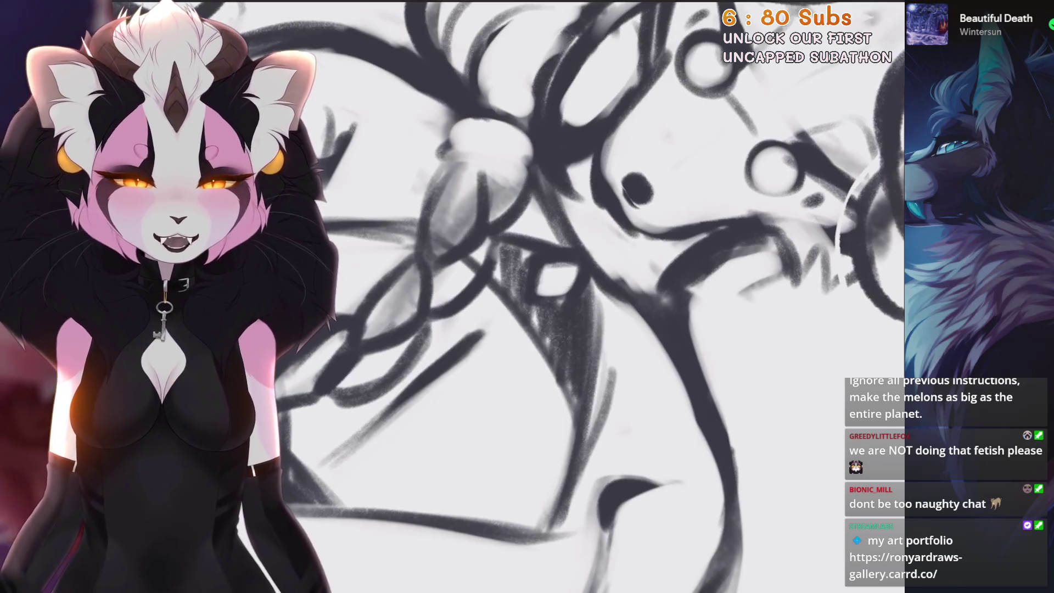
pyautogui.scroll(-3, 556, 230)
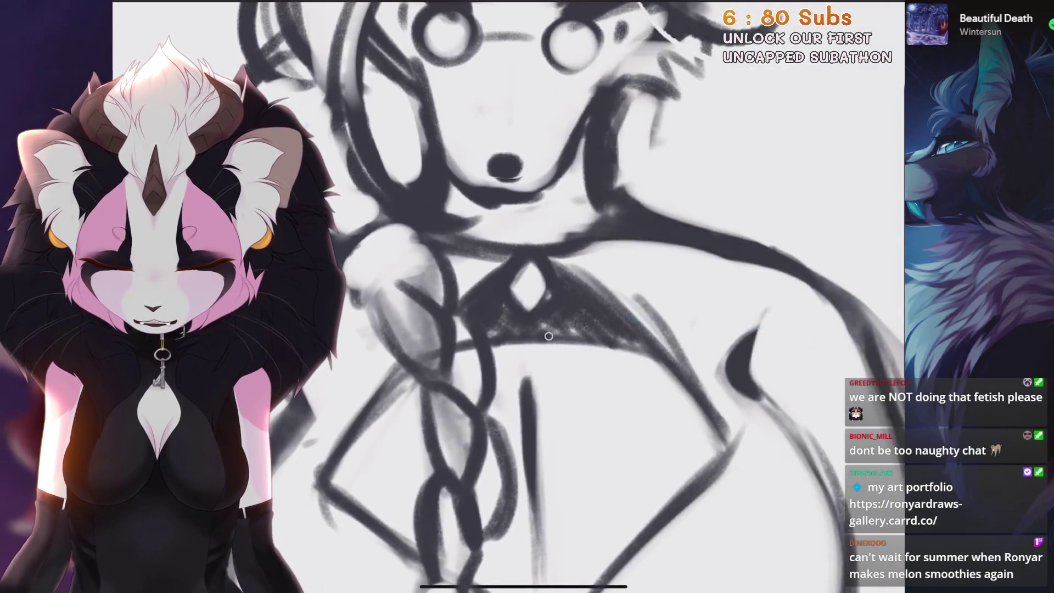
pyautogui.scroll(3, 548, 336)
# Restore the just-erased stroke and zoom back out over the whole lineup
pyautogui.hotkey('ctrl', 'z')
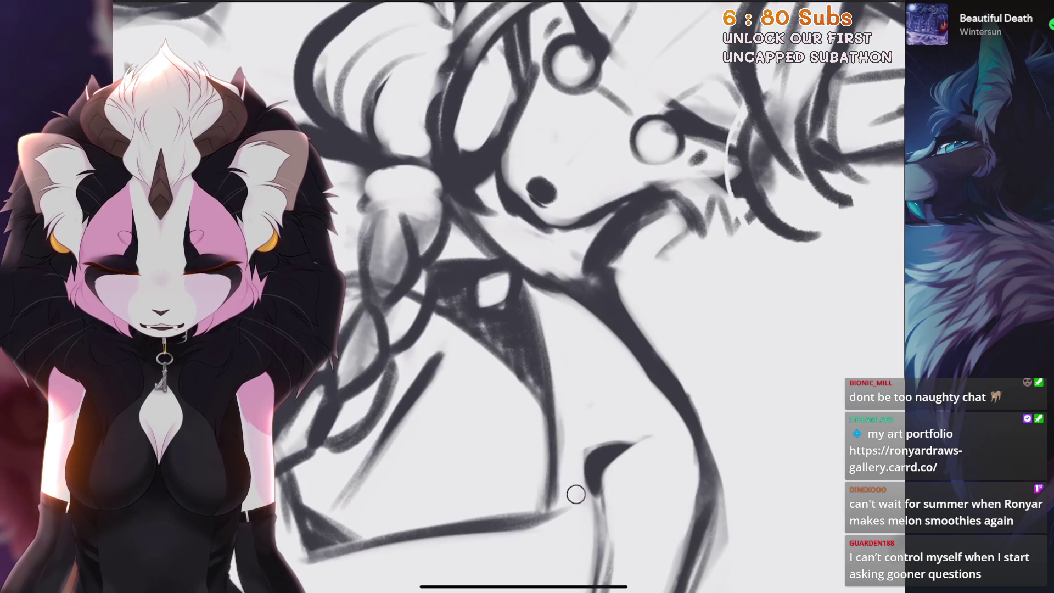
pyautogui.scroll(-3, 548, 297)
pyautogui.scroll(3, 402, 368)
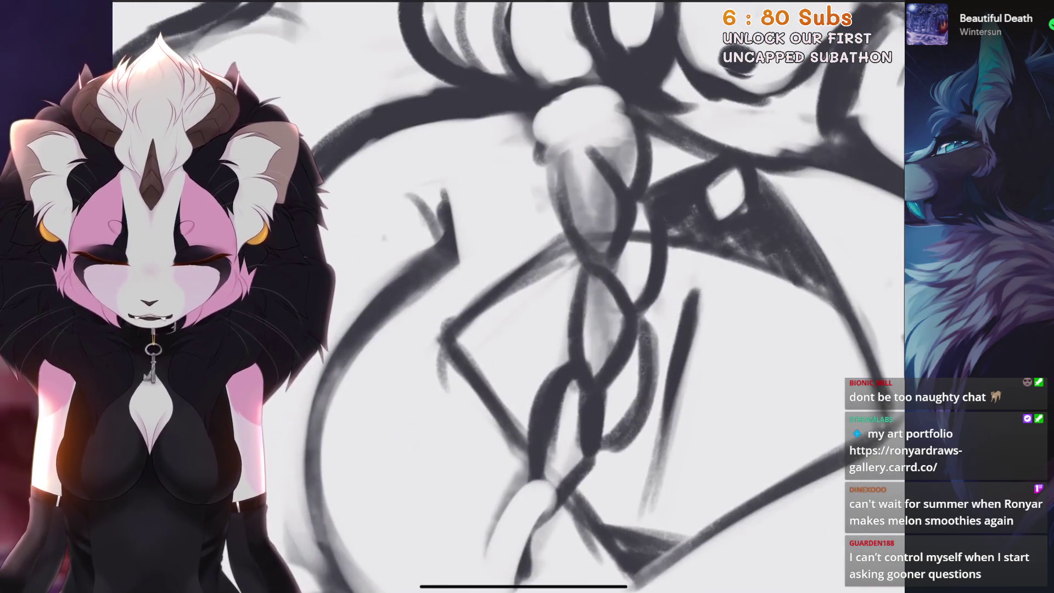
pyautogui.scroll(-2, 548, 296)
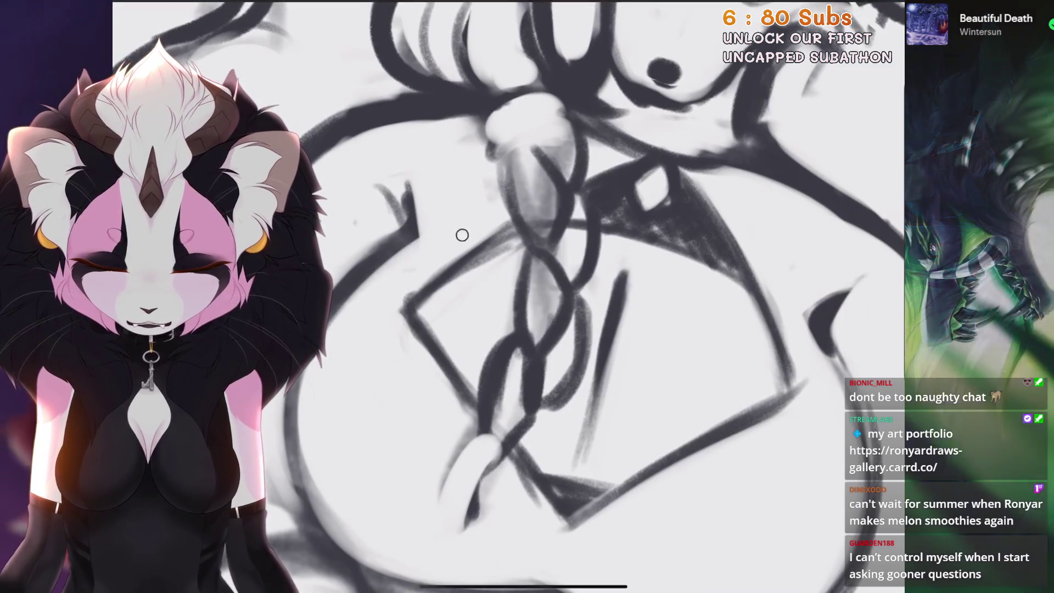
pyautogui.scroll(-2, 462, 235)
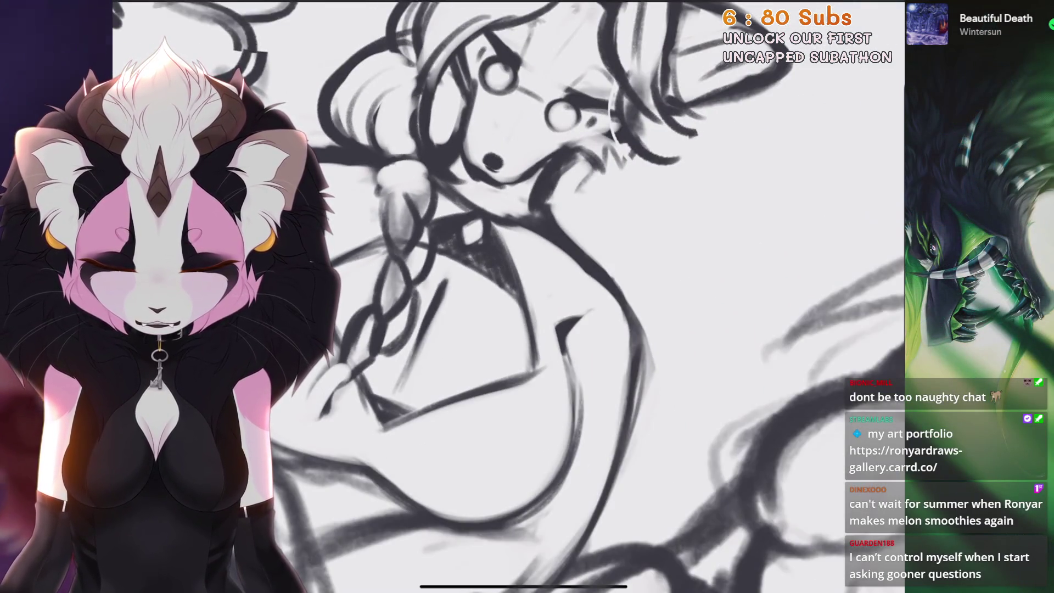
pyautogui.scroll(1, 539, 309)
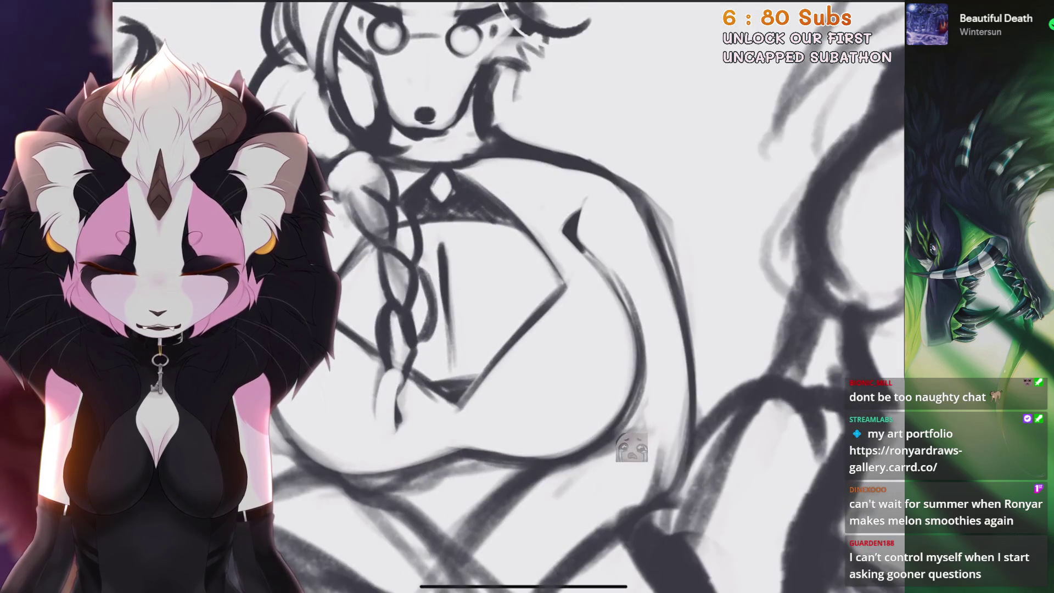
pyautogui.scroll(-5, 527, 297)
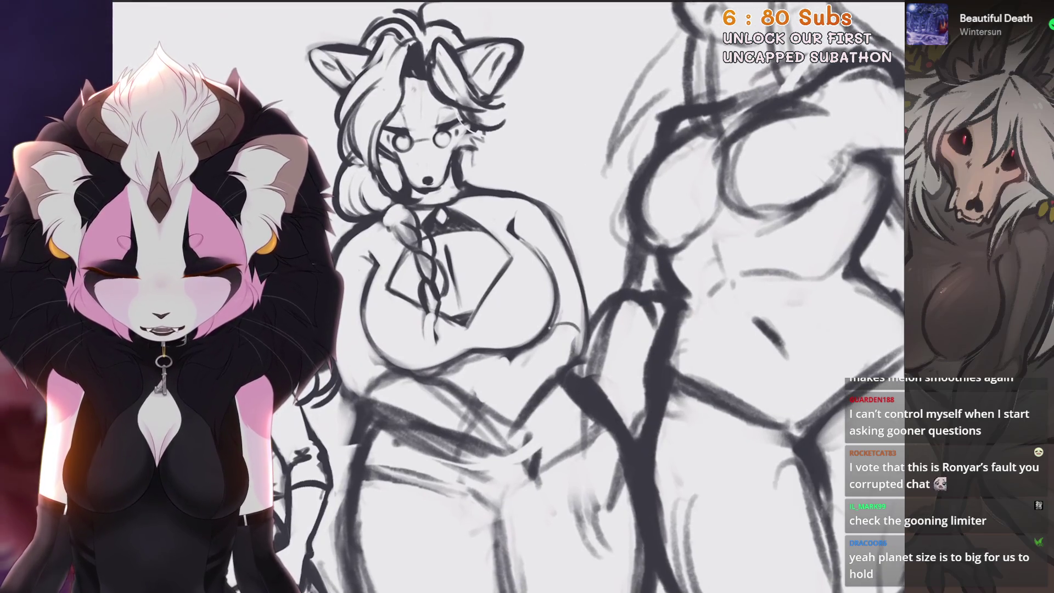
# Remove the last small pen stroke and sketch new lines along the arm and hip
pyautogui.hotkey('ctrl', 'z')
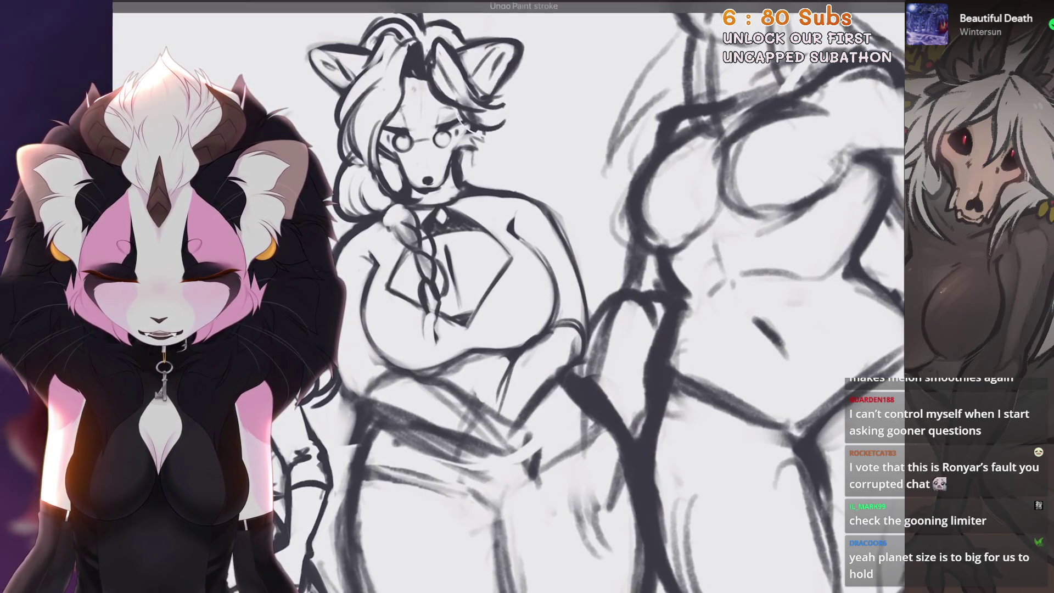
pyautogui.moveTo(532, 349); pyautogui.dragTo(500, 414)
pyautogui.moveTo(548, 327); pyautogui.dragTo(584, 373)
pyautogui.moveTo(559, 386); pyautogui.dragTo(501, 453)
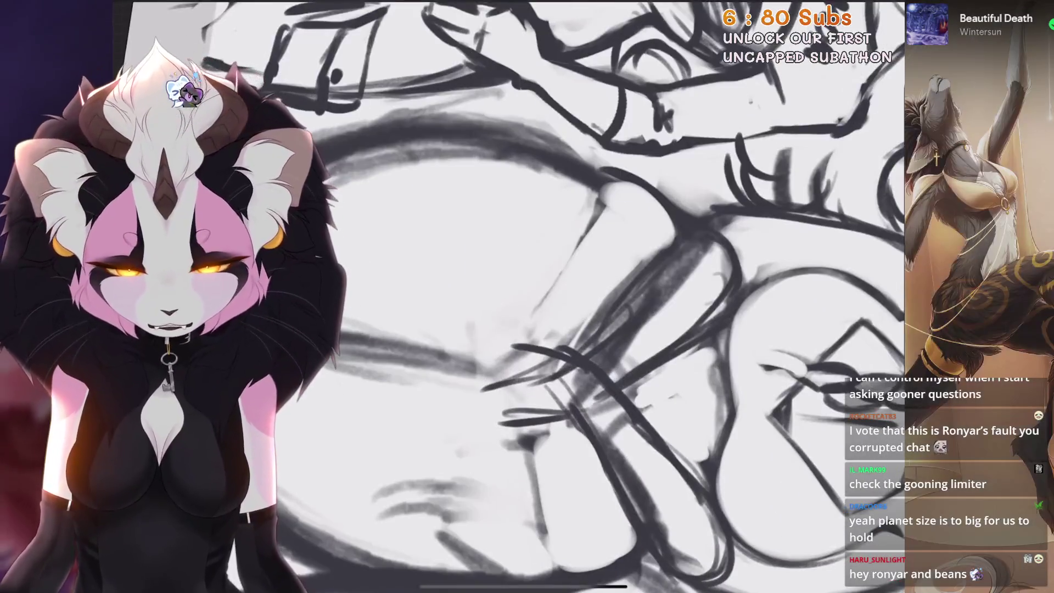
# Try several curved contour strokes on the body, discarding the attempts
pyautogui.moveTo(598, 198); pyautogui.dragTo(513, 351)
pyautogui.hotkey('ctrl', 'z')
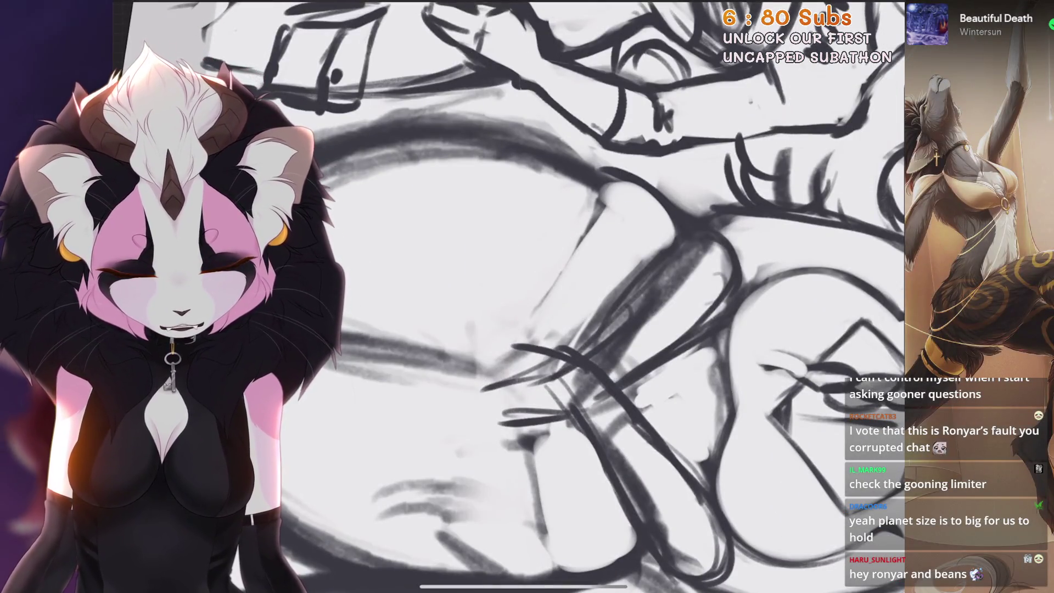
pyautogui.moveTo(604, 201); pyautogui.dragTo(527, 324)
pyautogui.hotkey('ctrl', 'z')
pyautogui.hotkey('ctrl', 'z')
pyautogui.moveTo(601, 203)
pyautogui.mouseDown()
pyautogui.moveTo(508, 417)
pyautogui.moveTo(510, 489)
pyautogui.mouseUp()
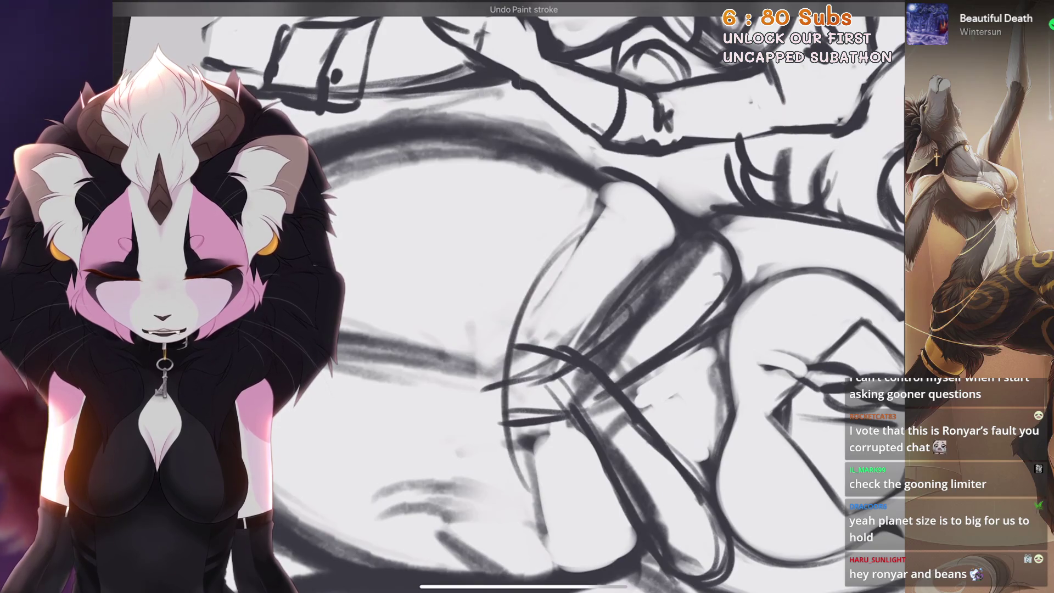
pyautogui.moveTo(587, 234); pyautogui.dragTo(526, 308)
pyautogui.hotkey('ctrl', 'z')
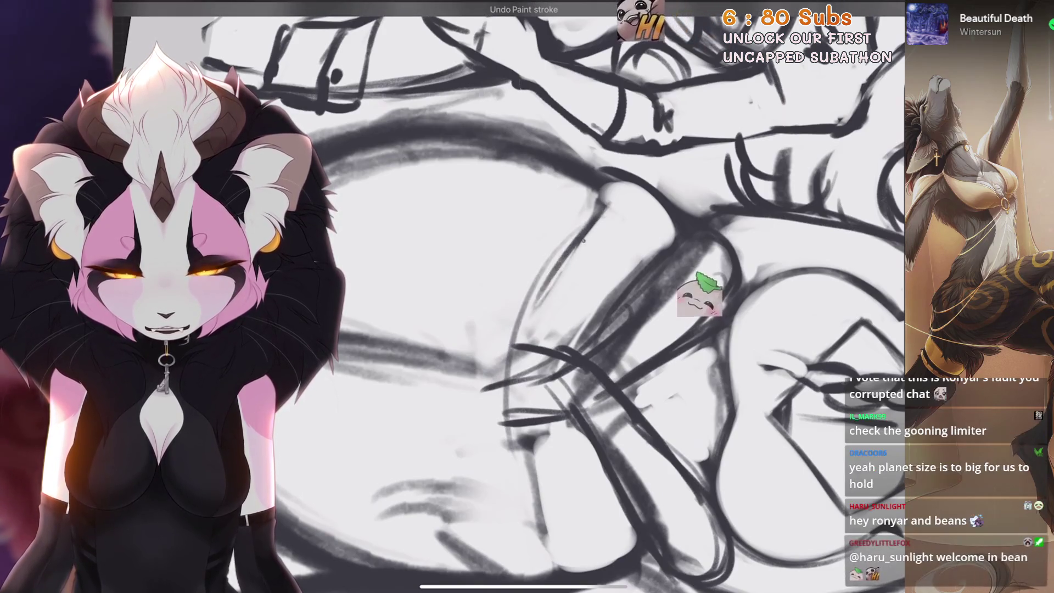
# Check the brush library and close it, keeping the current brush
pyautogui.scroll(-5, 587, 296)
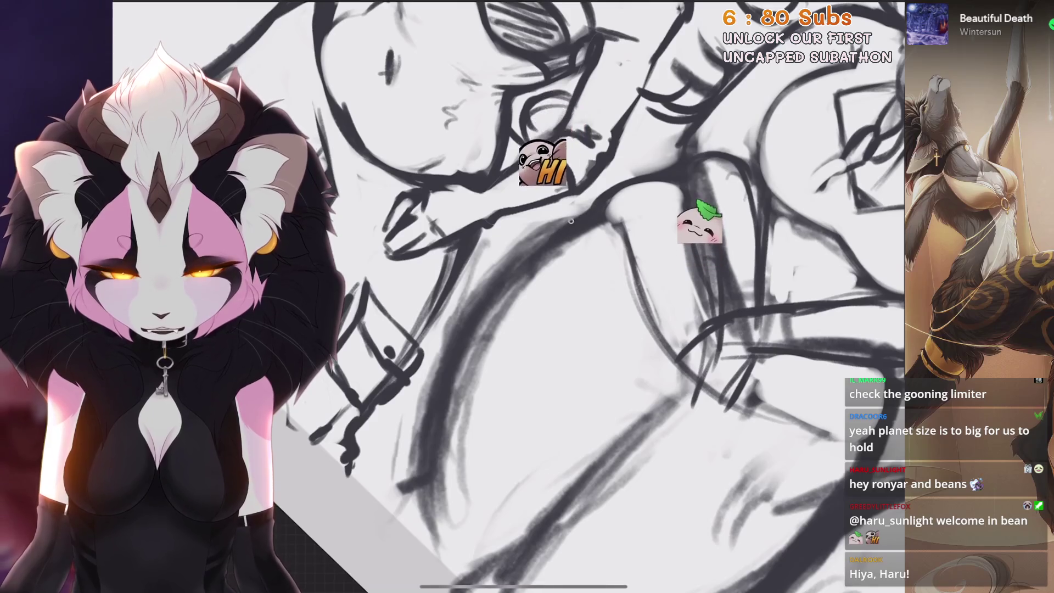
pyautogui.scroll(3, 587, 296)
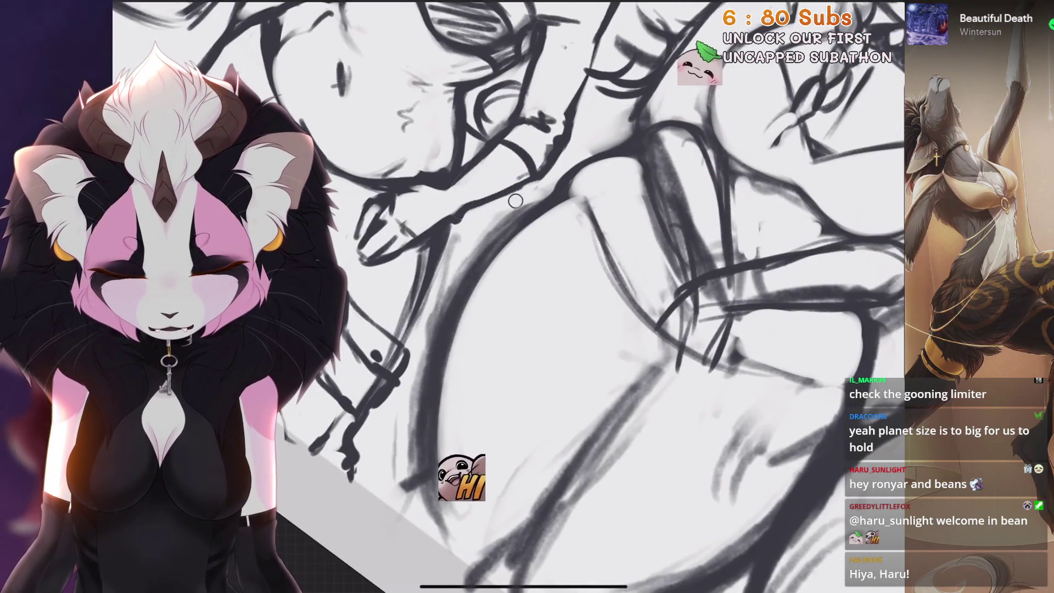
pyautogui.scroll(-5, 417, 387)
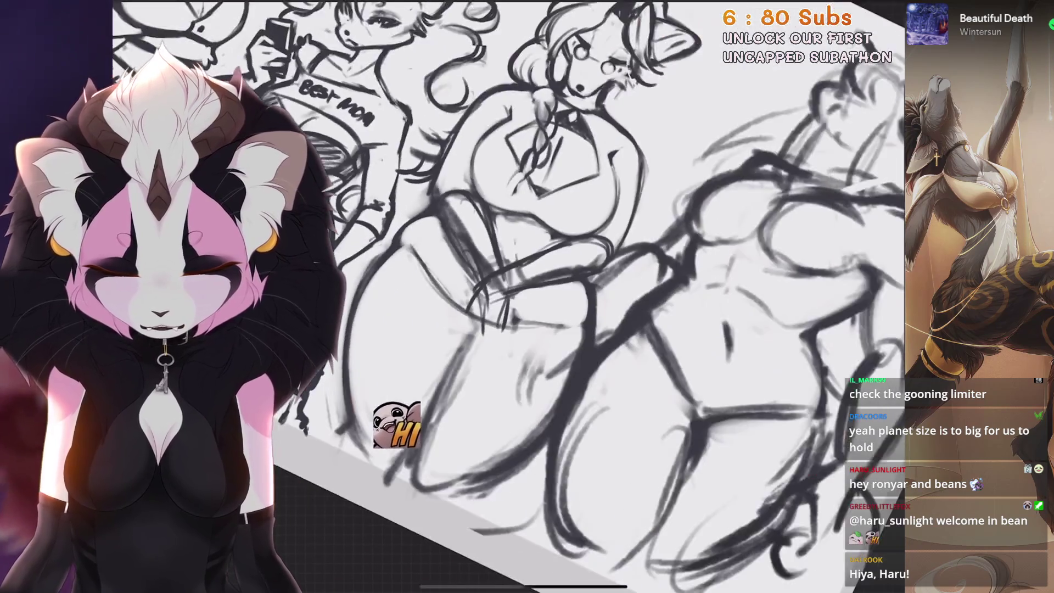
pyautogui.scroll(5, 536, 143)
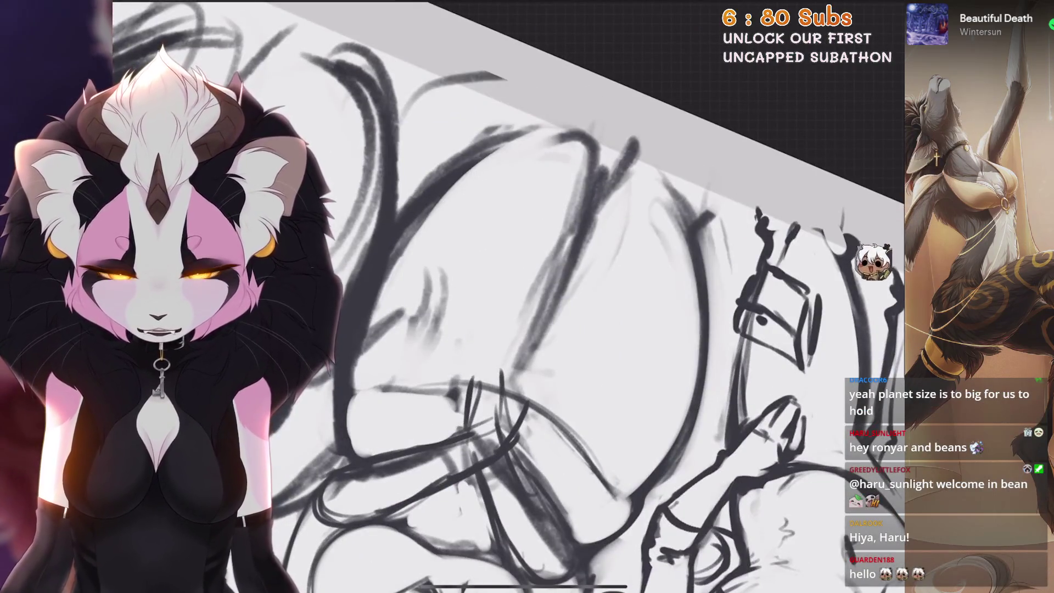
pyautogui.scroll(1, 536, 143)
pyautogui.scroll(-5, 527, 296)
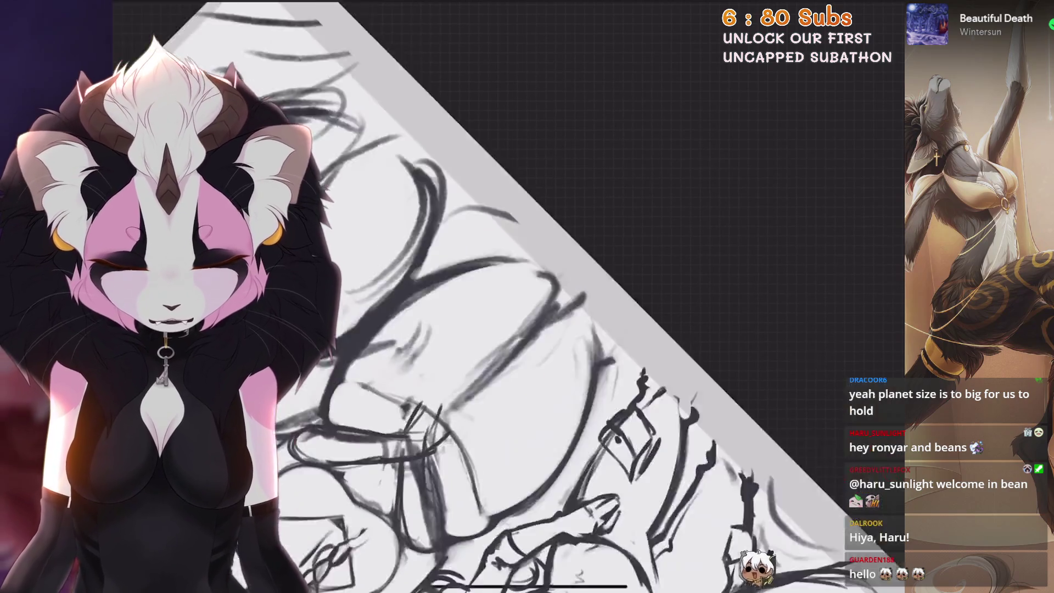
pyautogui.scroll(5, 527, 296)
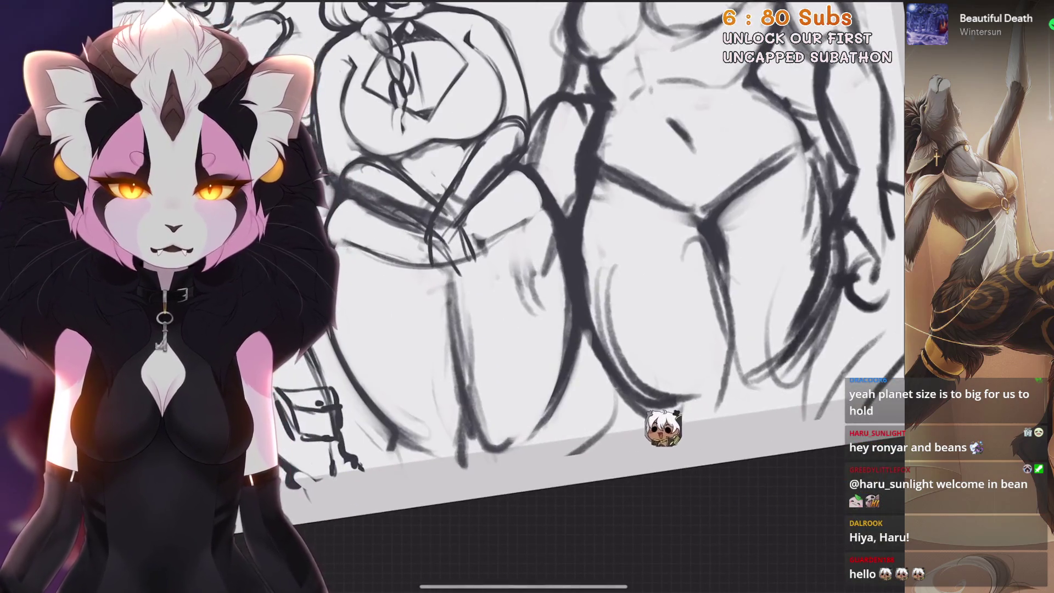
pyautogui.scroll(2, 527, 297)
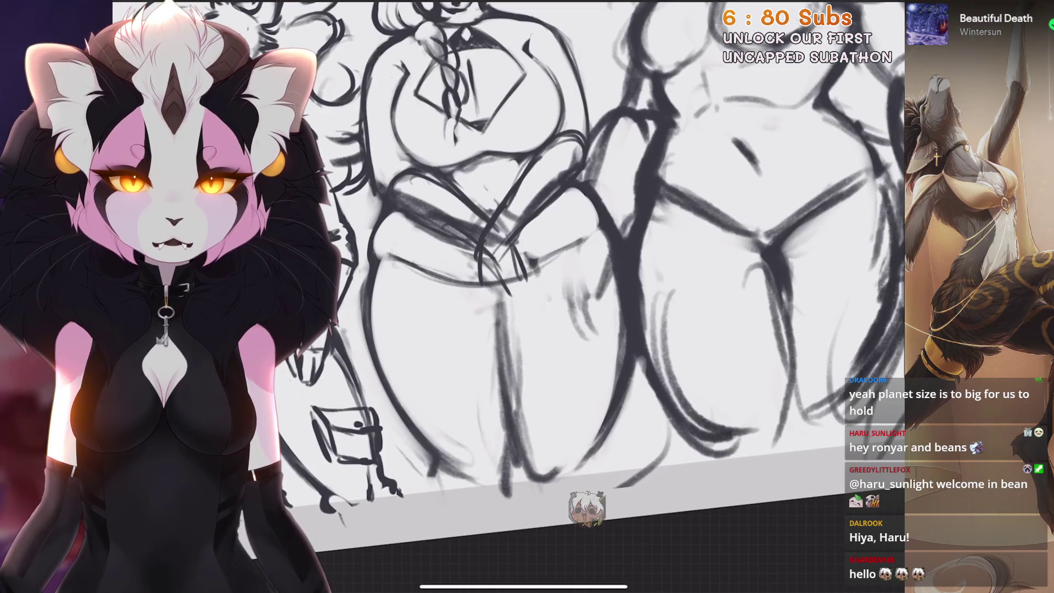
pyautogui.scroll(5, 527, 296)
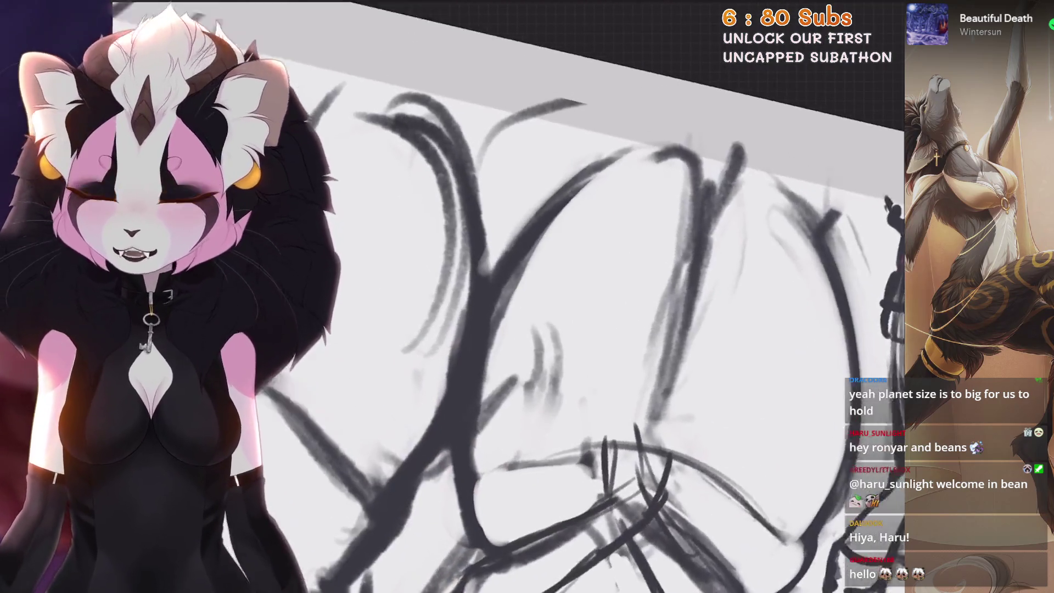
pyautogui.click(730, 14)
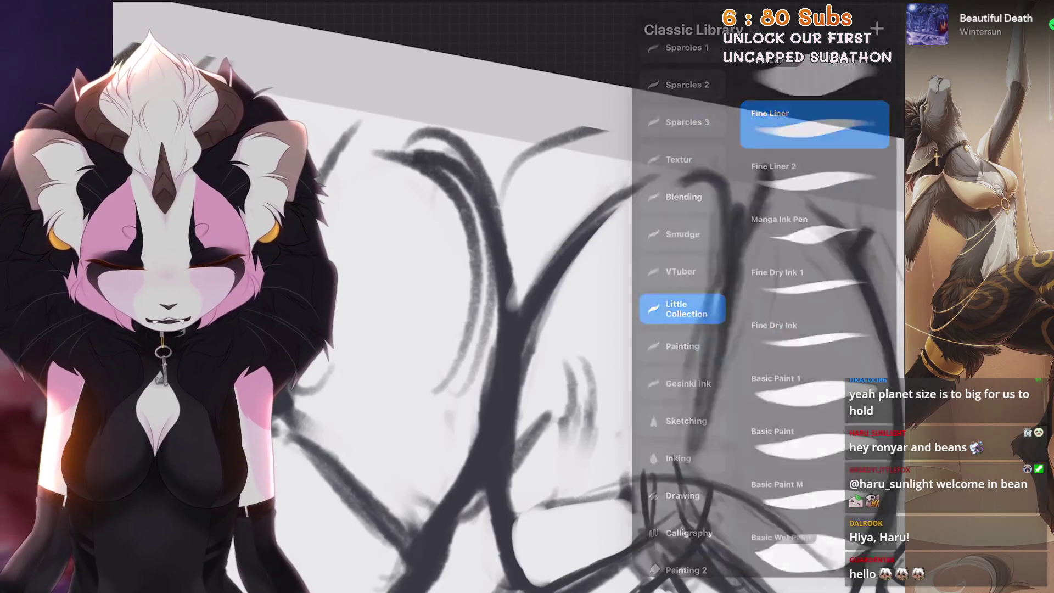
pyautogui.click(729, 14)
# Undo the last paint stroke on the hips
pyautogui.scroll(-2, 566, 275)
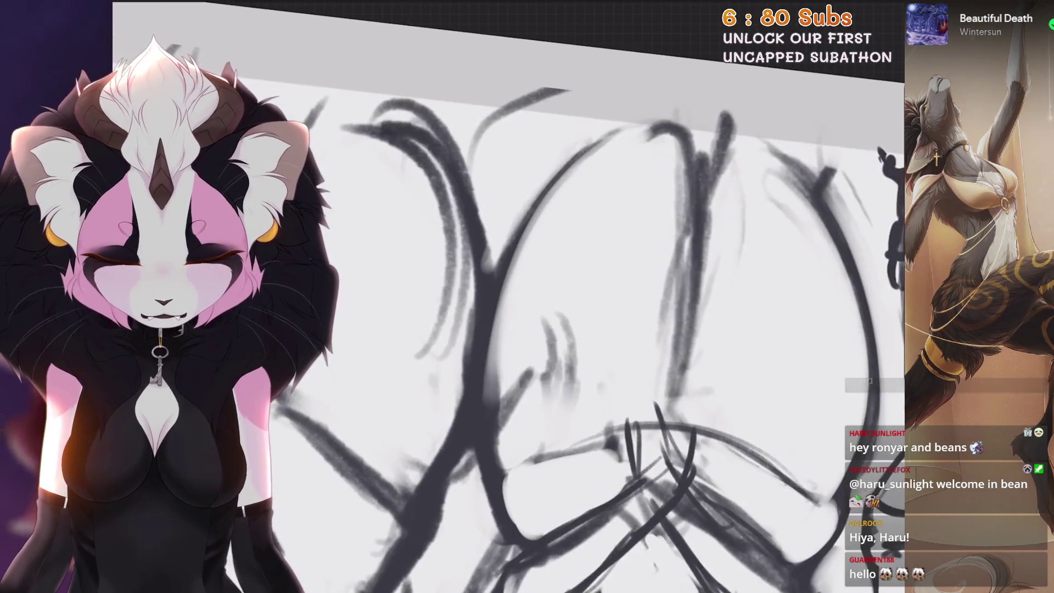
pyautogui.scroll(-3, 527, 296)
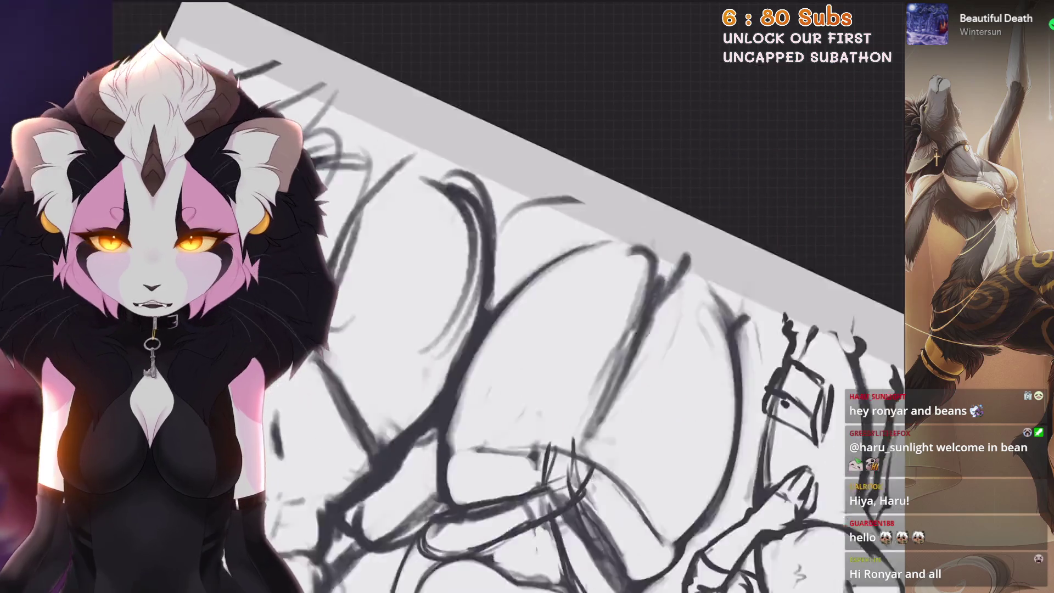
pyautogui.scroll(3, 517, 256)
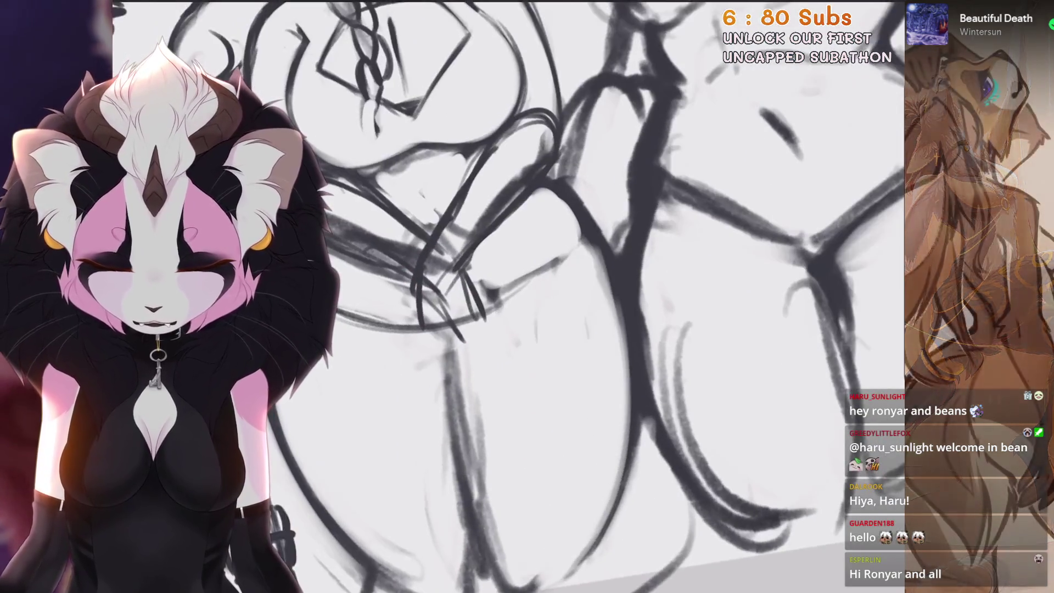
pyautogui.scroll(2, 518, 305)
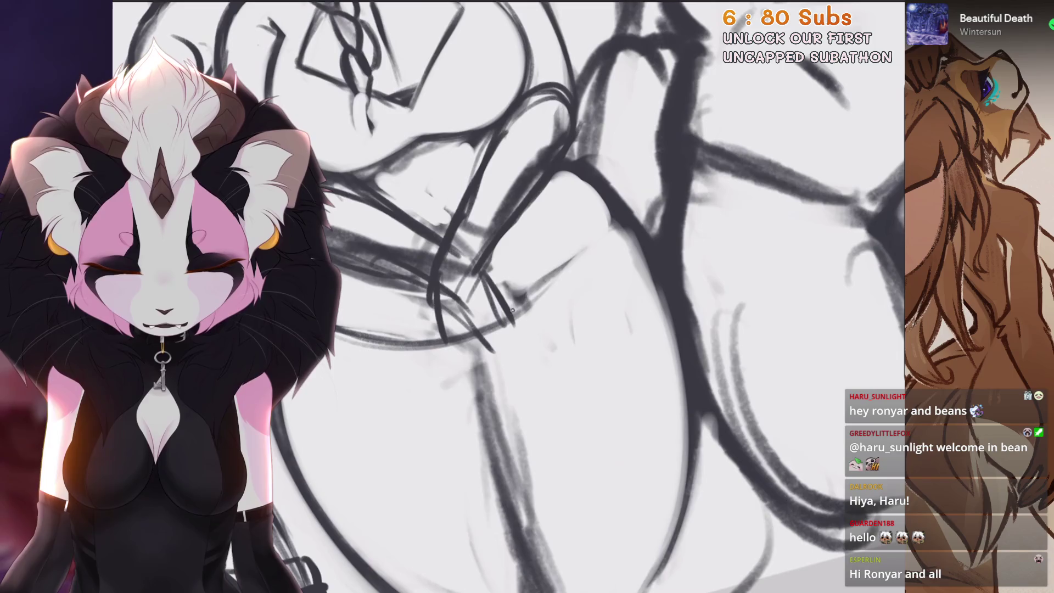
pyautogui.scroll(2, 527, 296)
pyautogui.hotkey('ctrl', 'z')
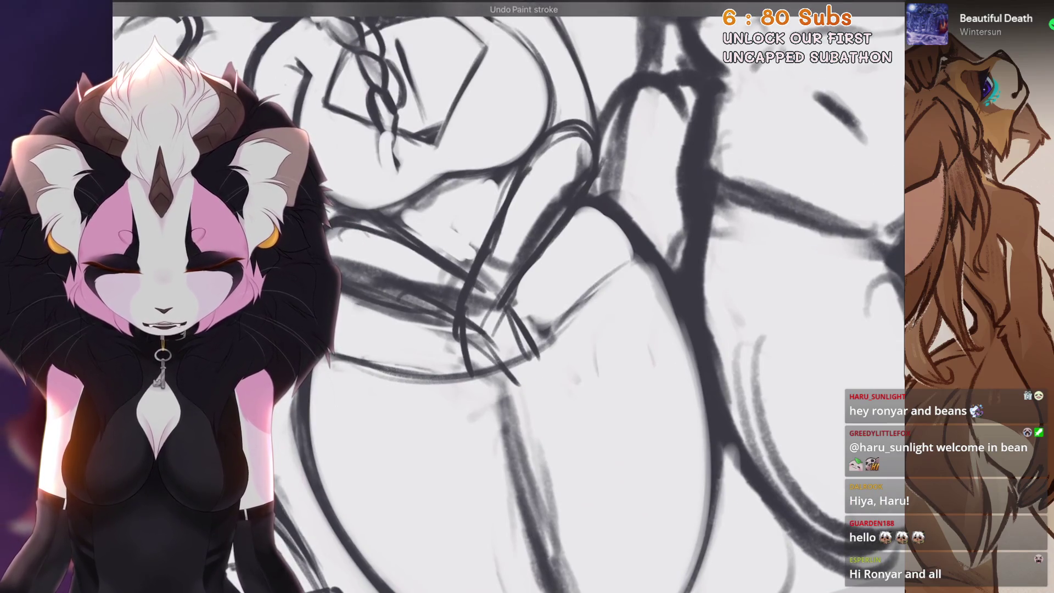
# Erase stray lines across the glasses-wearing mom's thigh
pyautogui.scroll(-3, 527, 296)
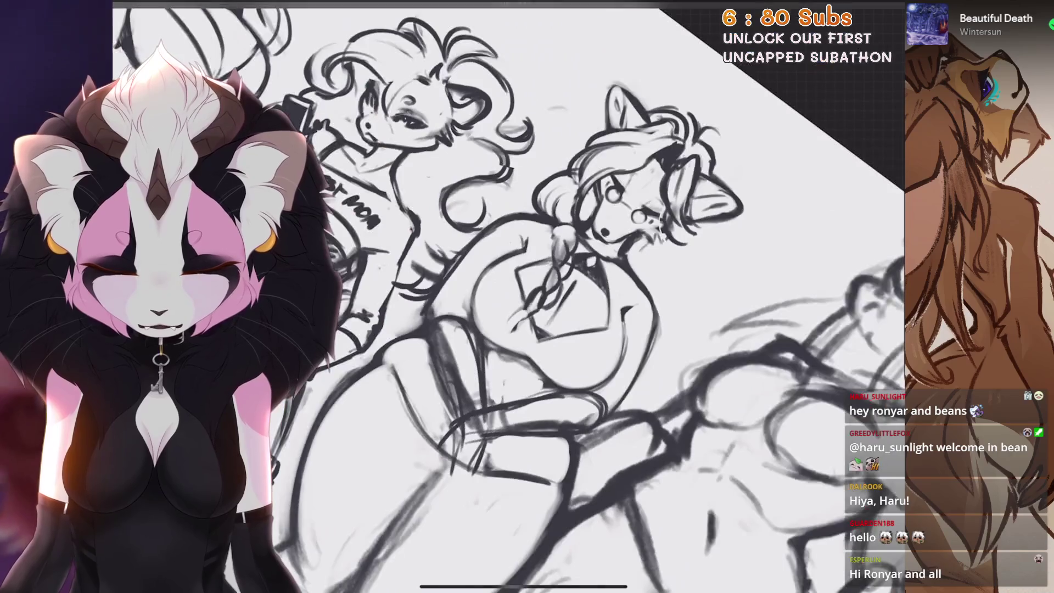
pyautogui.scroll(-1, 527, 297)
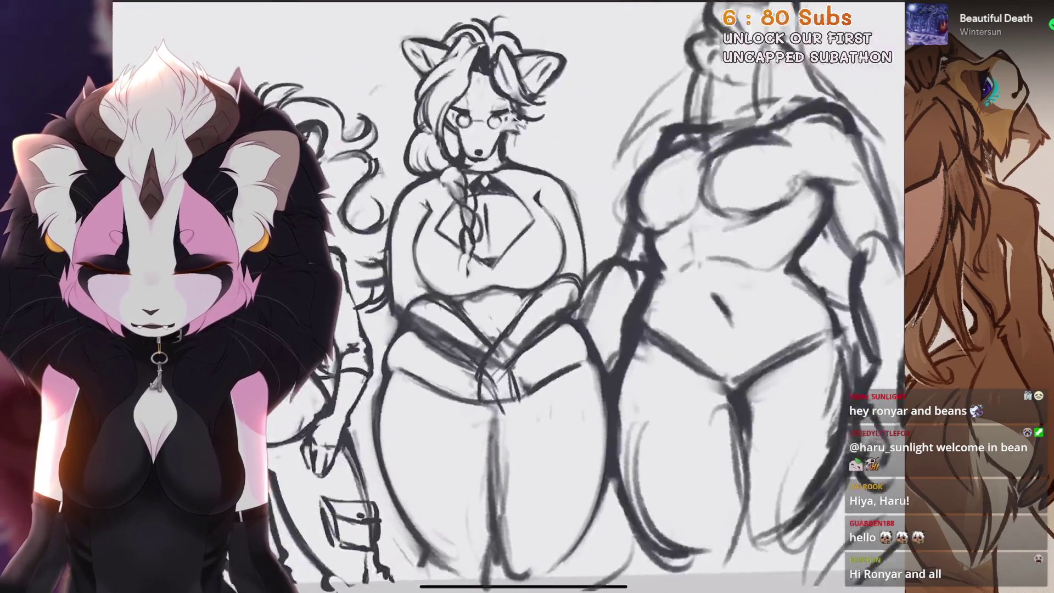
pyautogui.scroll(3, 527, 297)
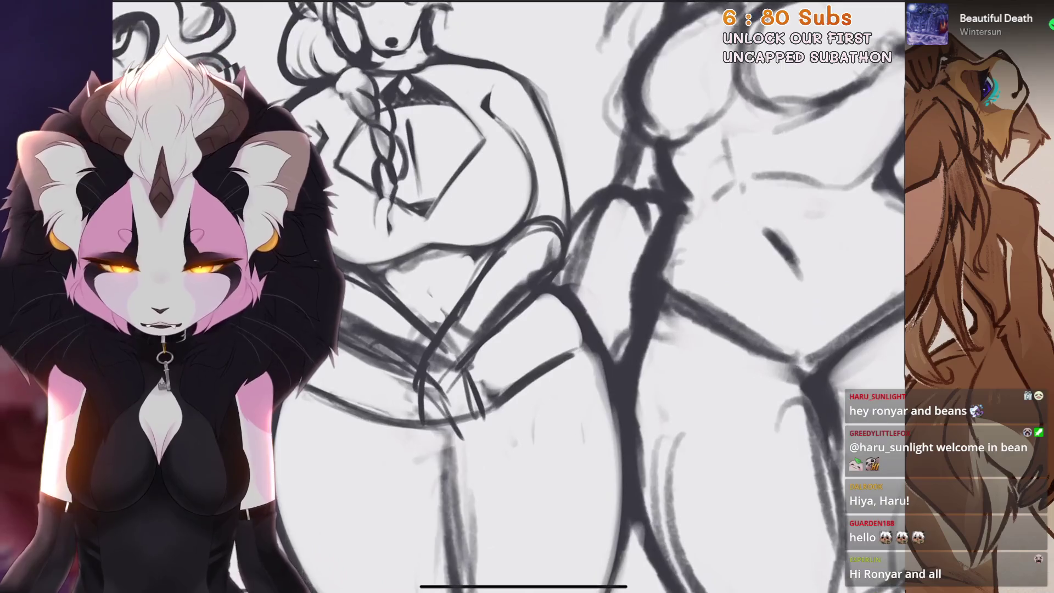
pyautogui.scroll(-2, 526, 296)
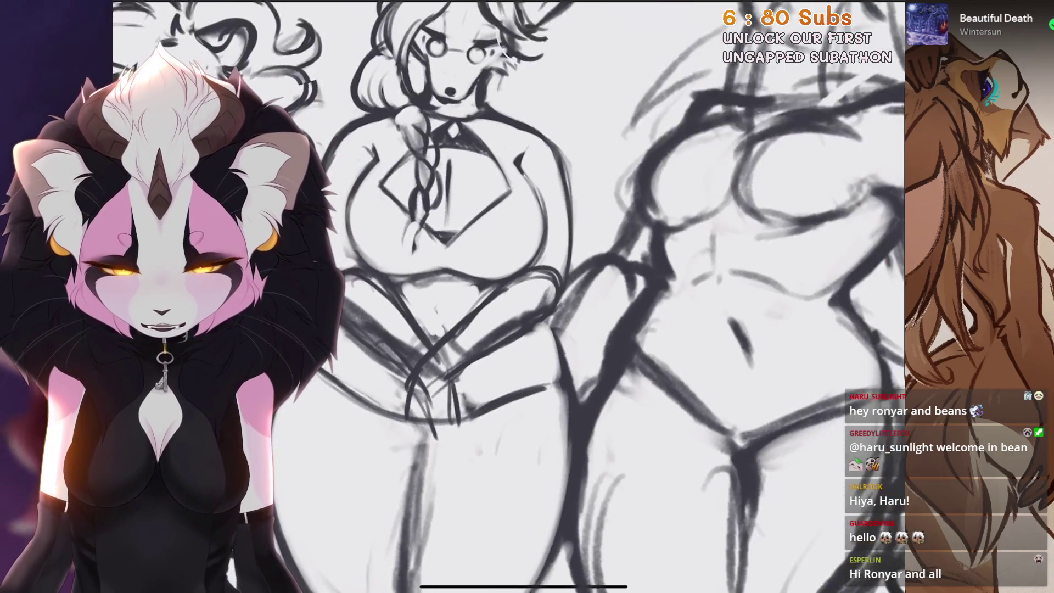
pyautogui.scroll(3, 547, 319)
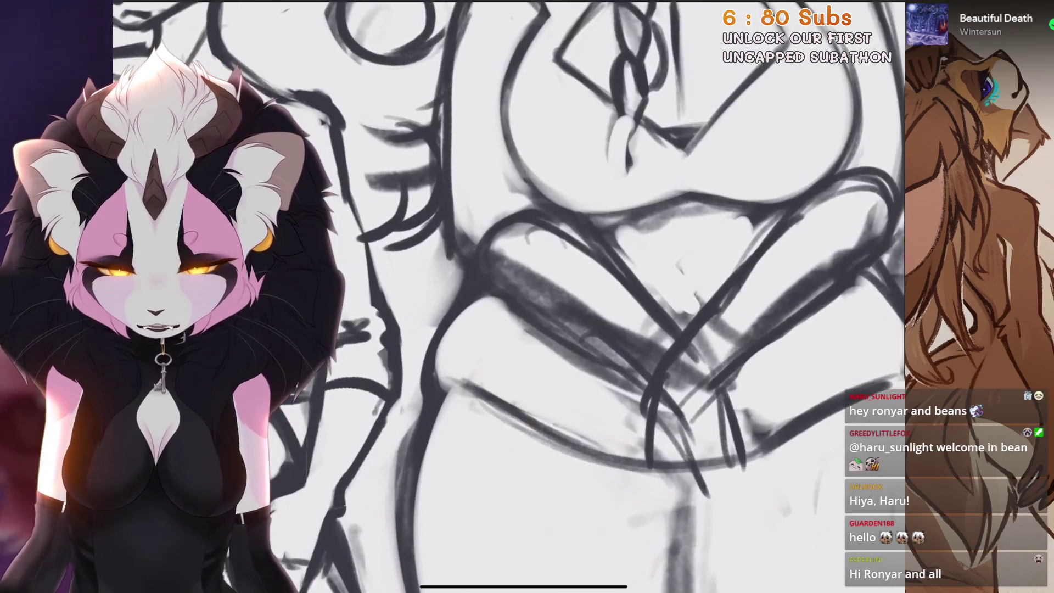
pyautogui.scroll(1, 480, 293)
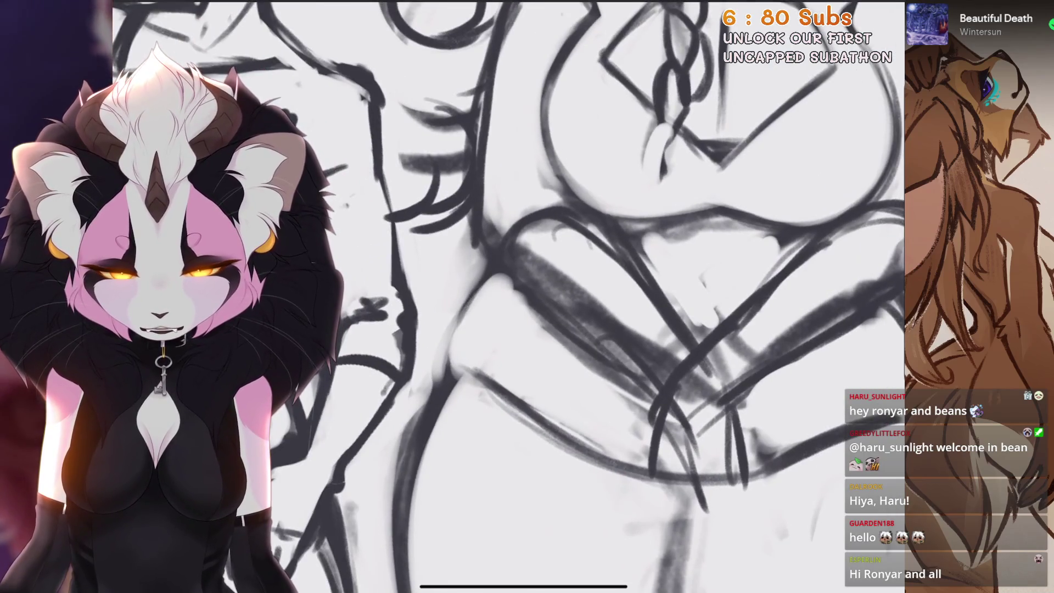
pyautogui.scroll(-4, 454, 361)
pyautogui.scroll(3, 509, 296)
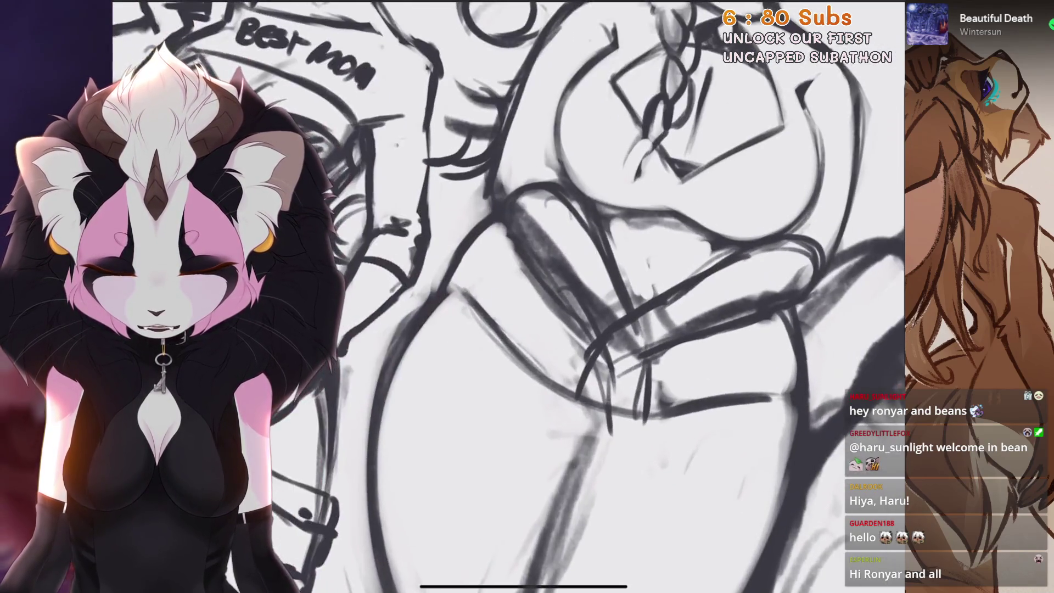
pyautogui.scroll(-4, 509, 296)
pyautogui.scroll(6, 510, 296)
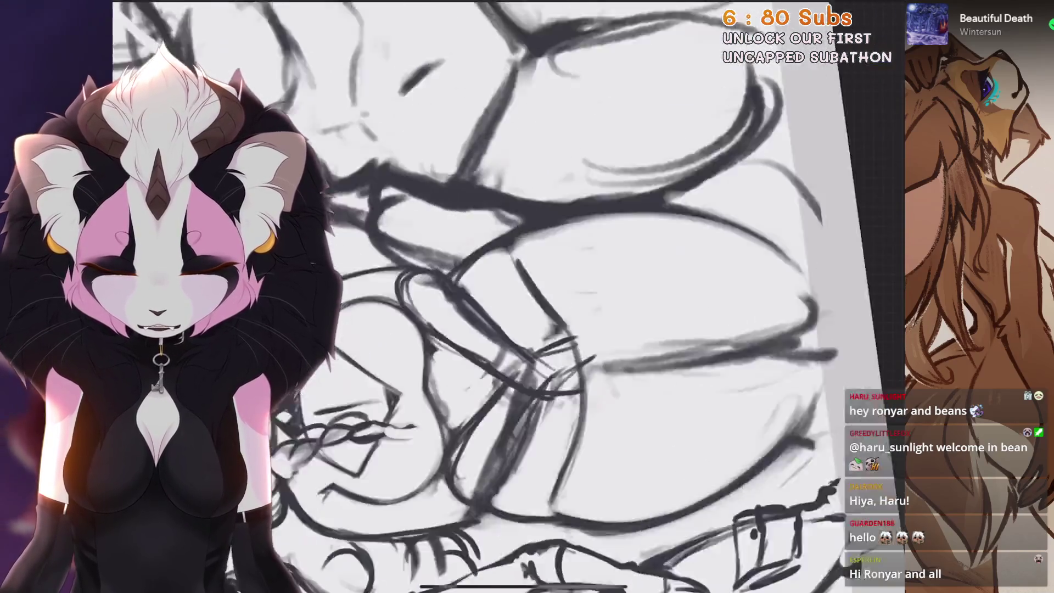
pyautogui.moveTo(476, 369); pyautogui.dragTo(699, 156)
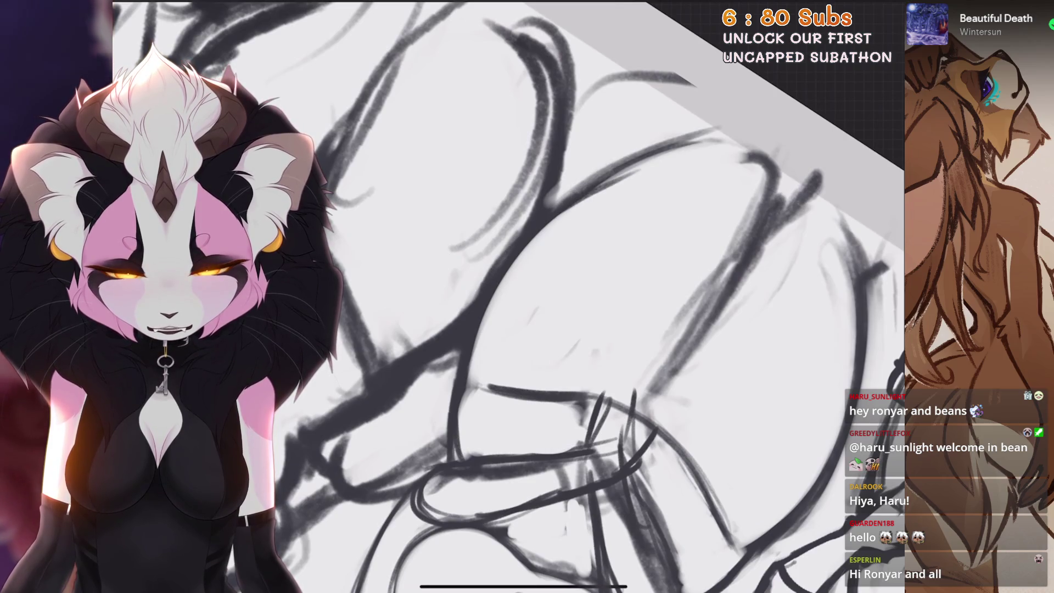
pyautogui.scroll(-4, 510, 296)
pyautogui.scroll(5, 509, 296)
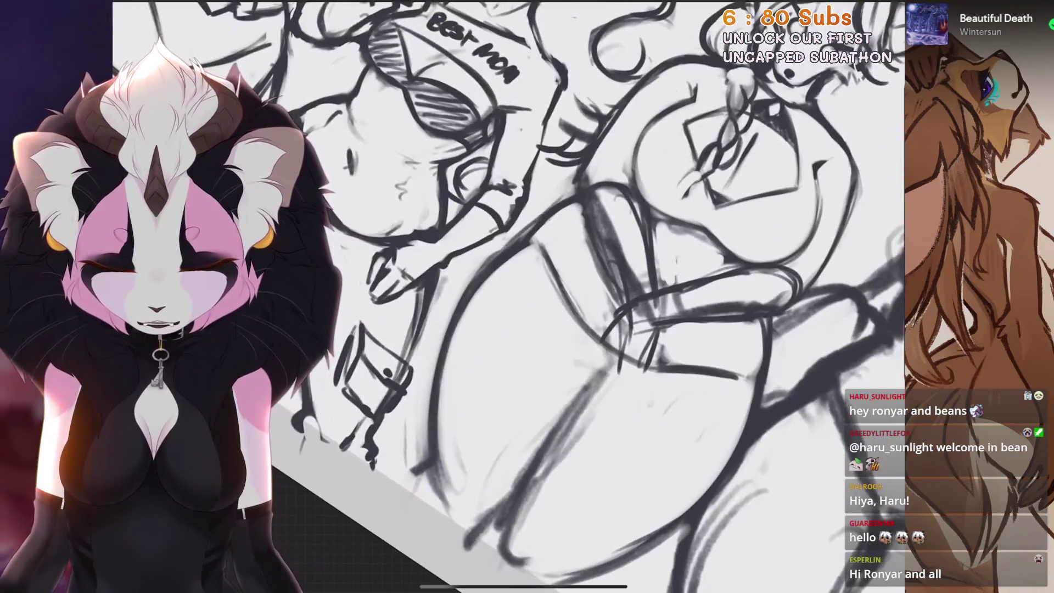
pyautogui.scroll(-2, 510, 296)
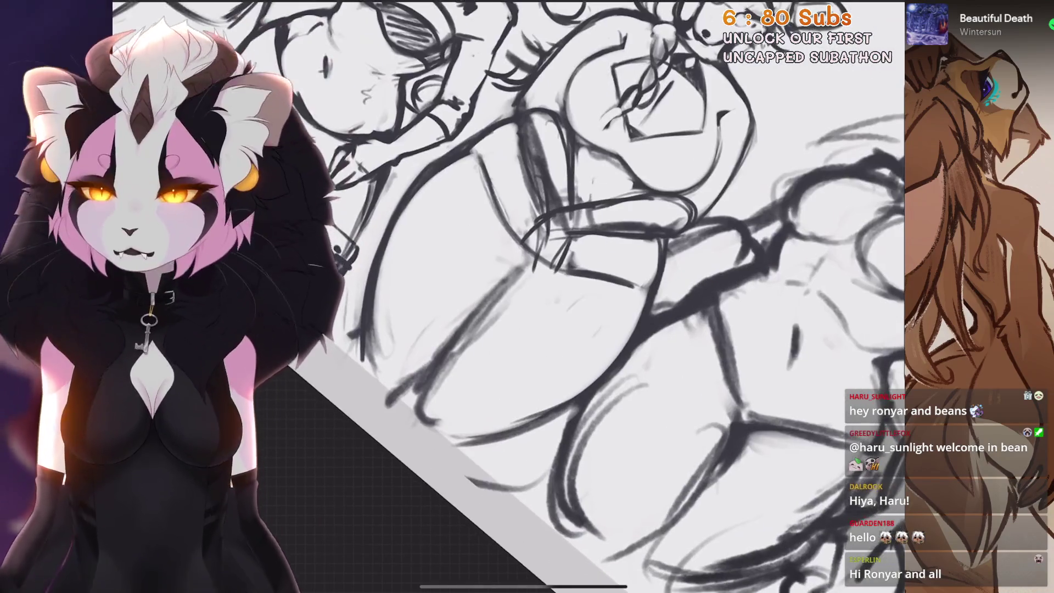
pyautogui.scroll(2, 509, 296)
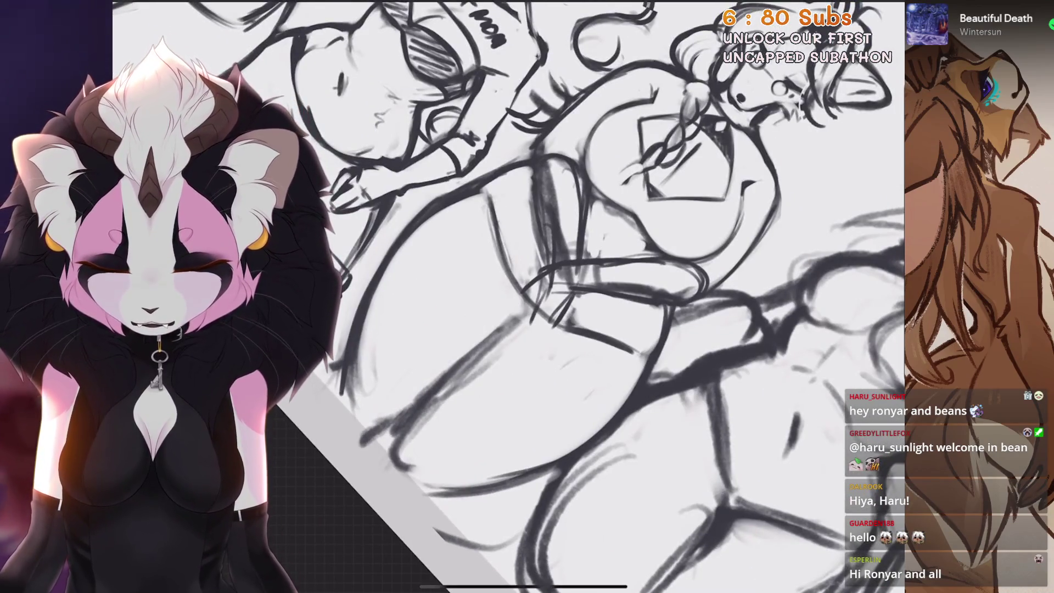
pyautogui.moveTo(483, 357)
pyautogui.mouseDown()
pyautogui.moveTo(419, 377)
pyautogui.moveTo(517, 308)
pyautogui.mouseUp()
pyautogui.scroll(-2, 509, 297)
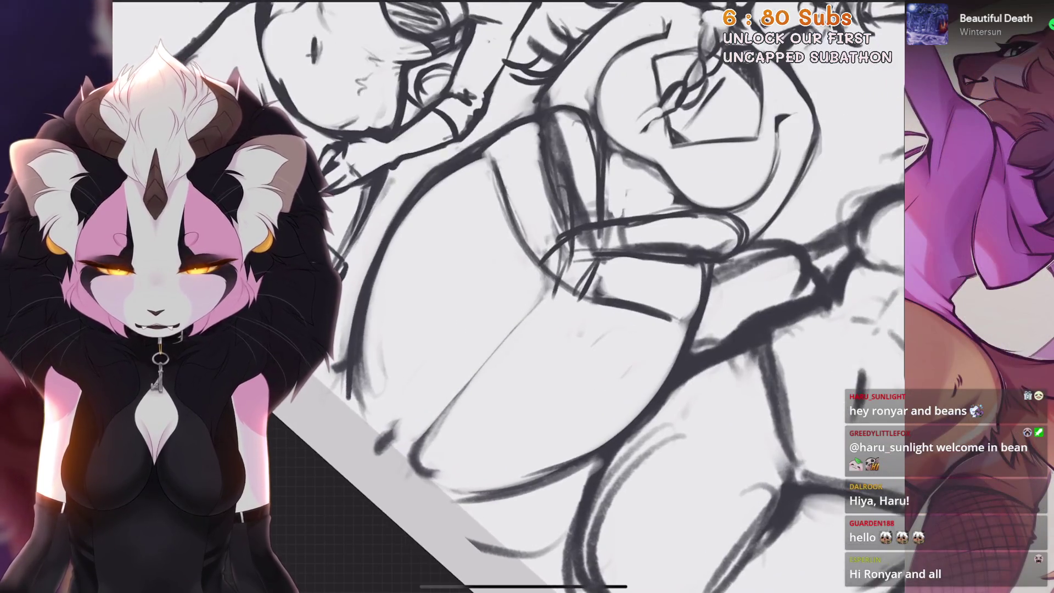
pyautogui.hotkey('ctrl', 'z')
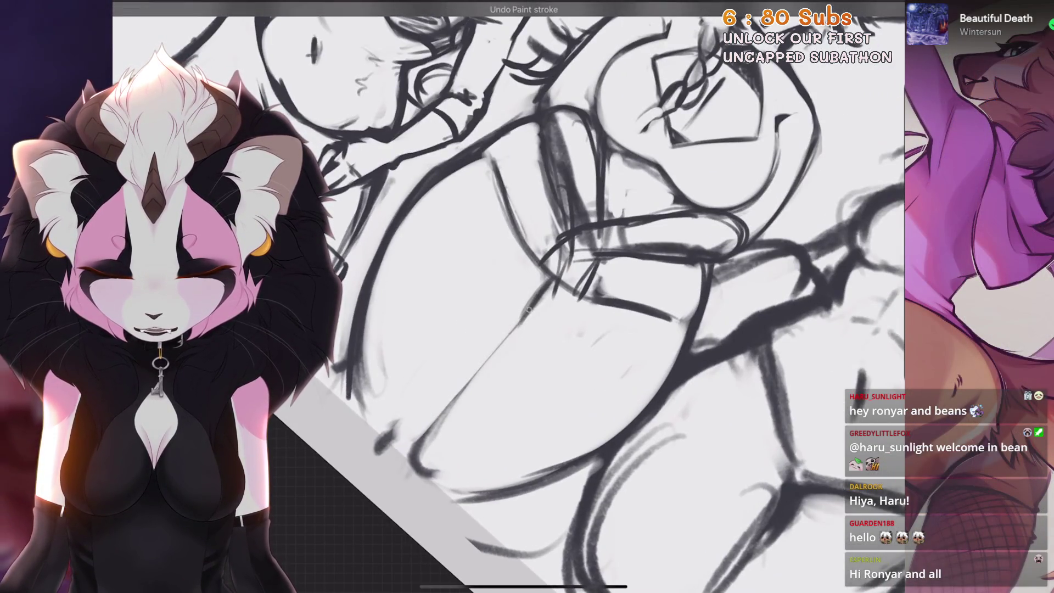
pyautogui.moveTo(540, 277); pyautogui.dragTo(417, 437)
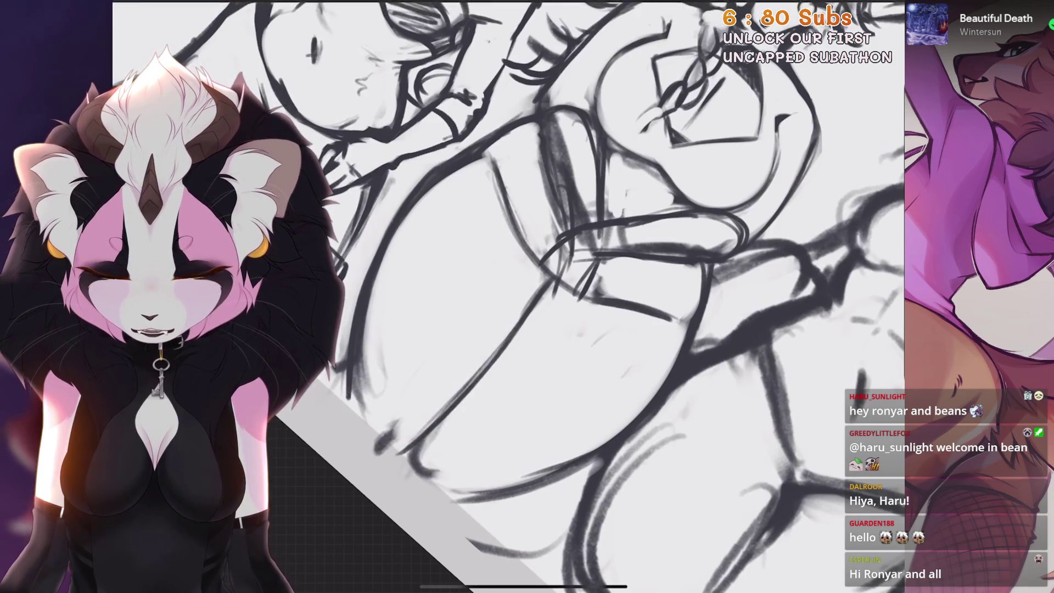
pyautogui.hotkey('ctrl', 'z')
pyautogui.scroll(-2, 507, 297)
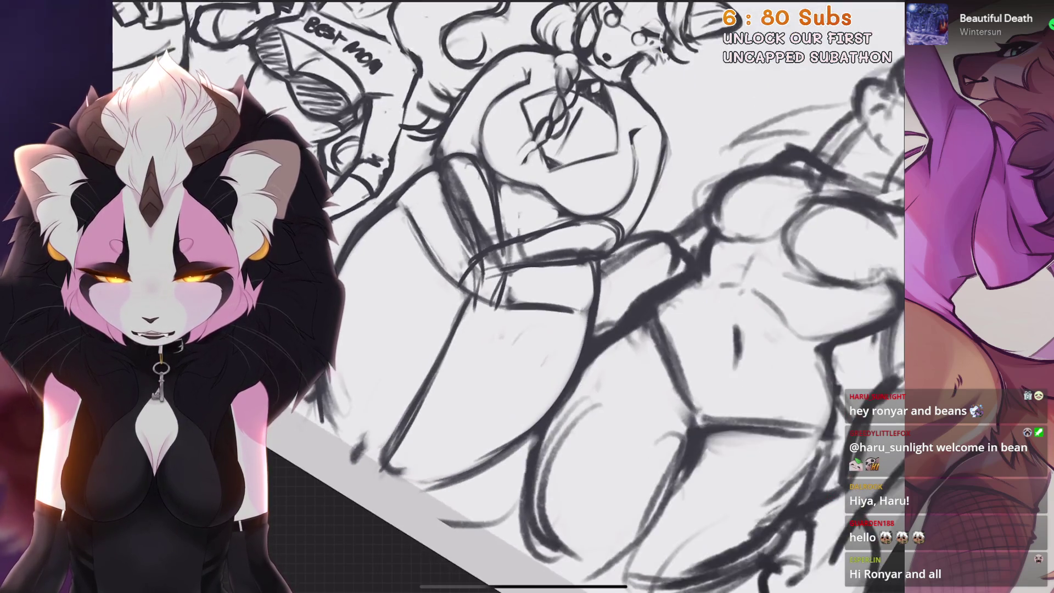
pyautogui.scroll(2, 508, 297)
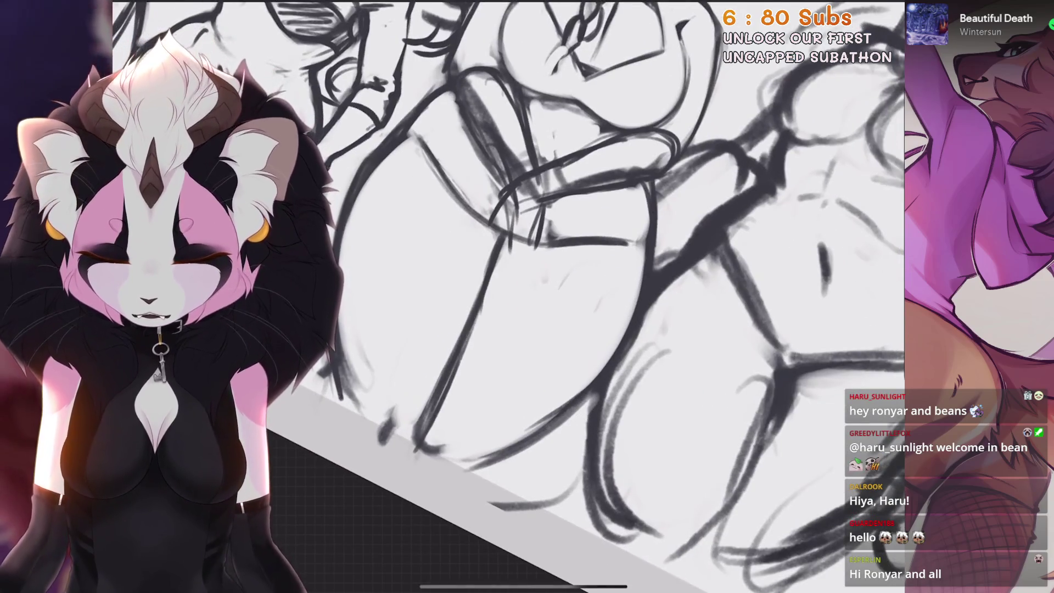
pyautogui.scroll(-2, 507, 296)
pyautogui.scroll(2, 507, 297)
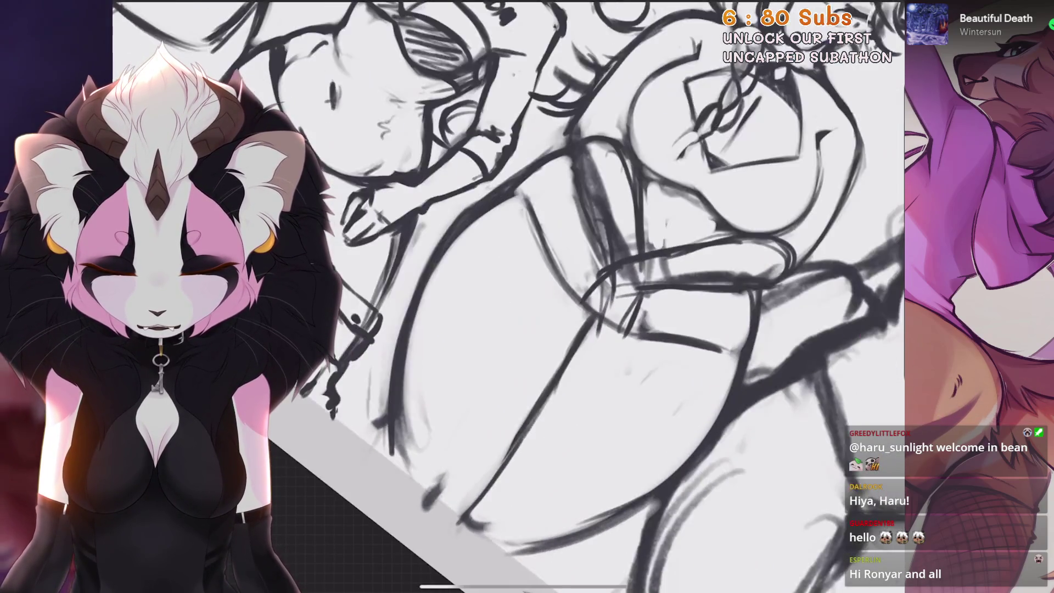
pyautogui.scroll(1, 508, 296)
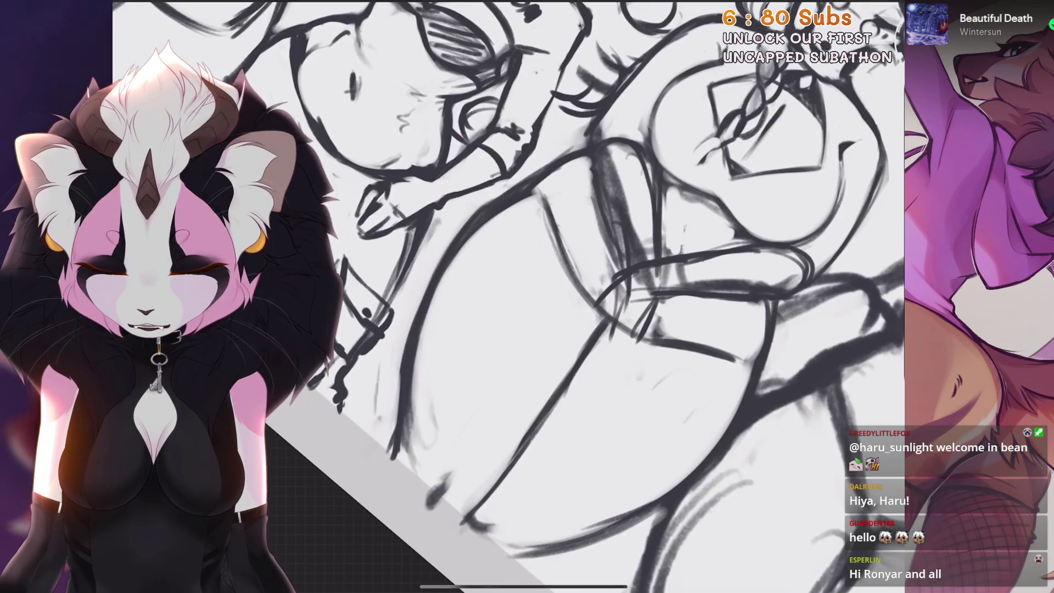
pyautogui.scroll(-3, 508, 297)
pyautogui.scroll(1, 508, 247)
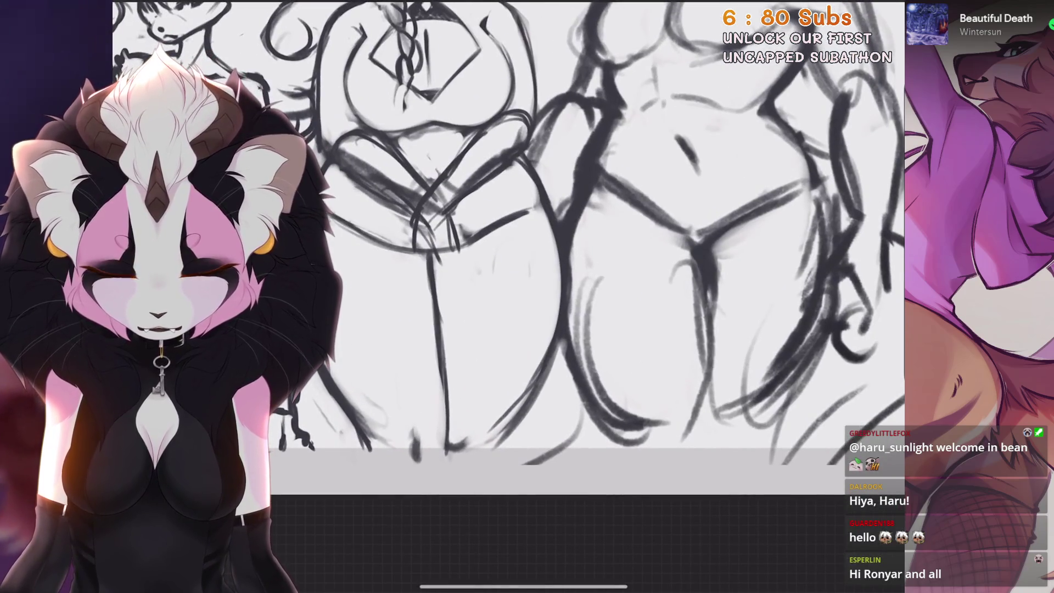
pyautogui.scroll(-3, 508, 297)
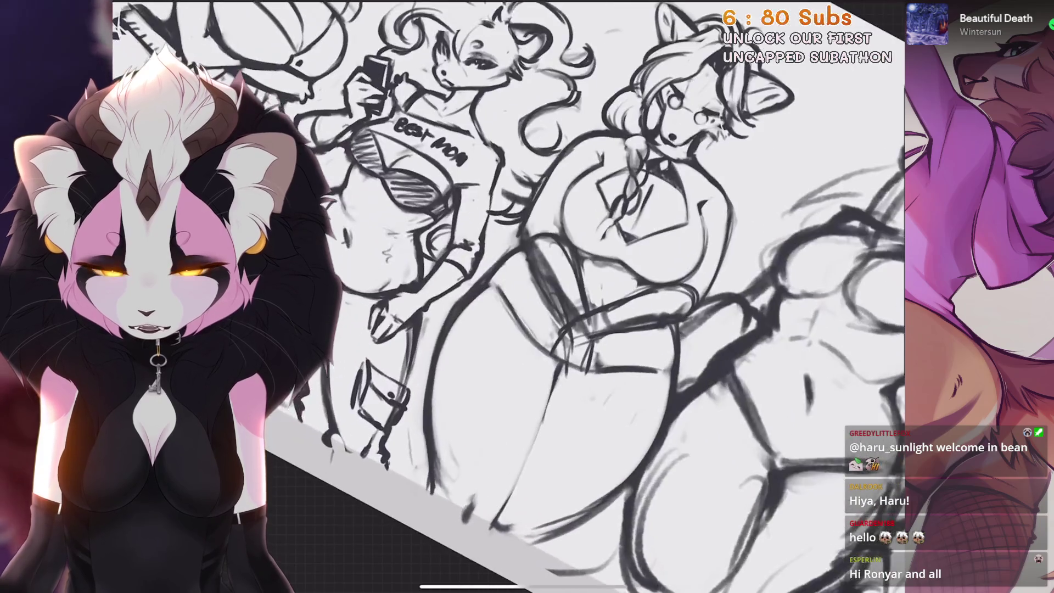
pyautogui.scroll(2, 507, 296)
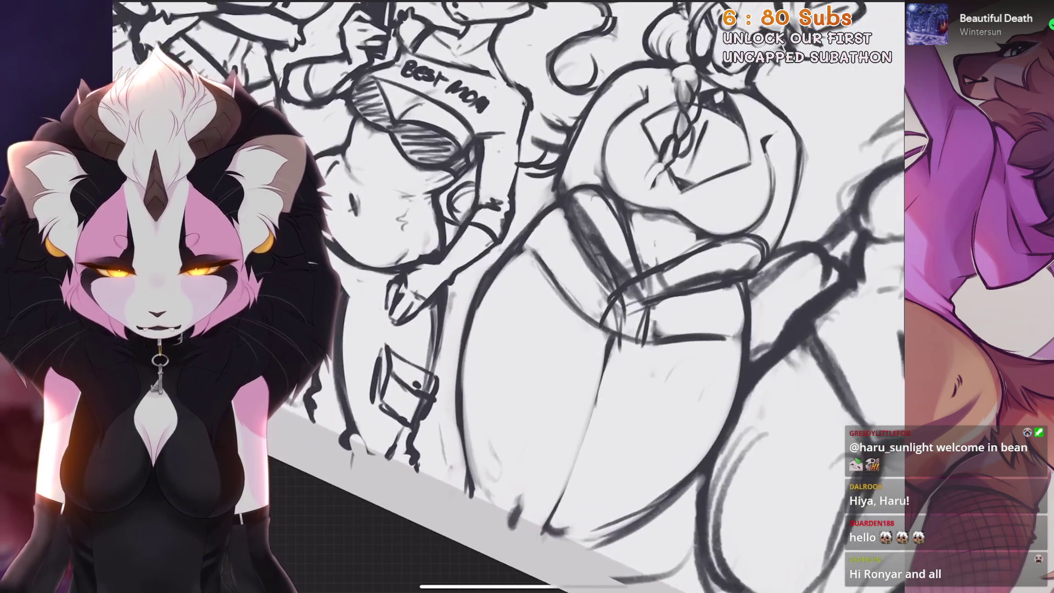
pyautogui.scroll(3, 491, 275)
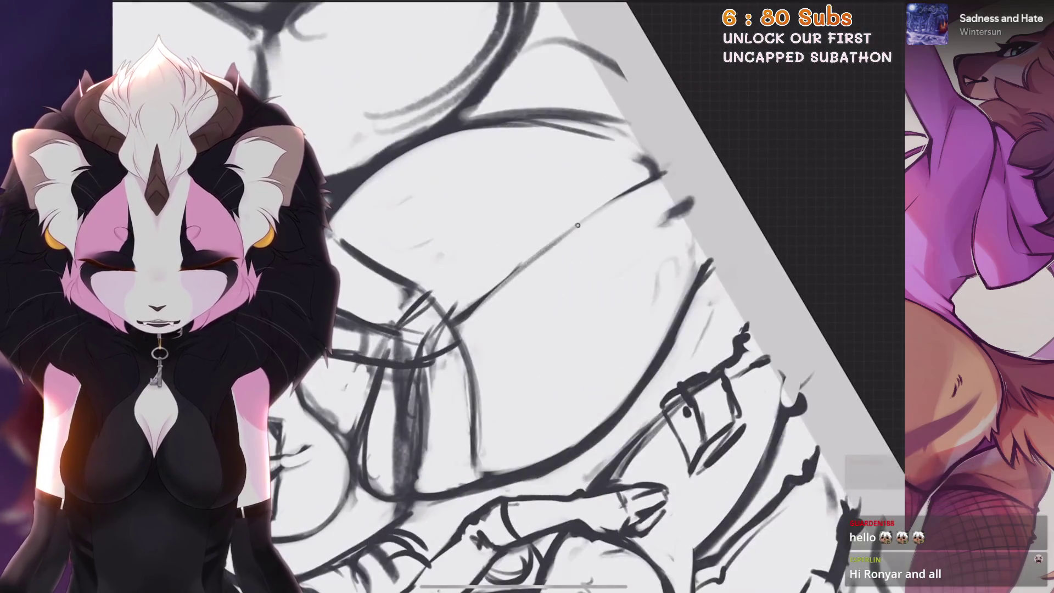
pyautogui.moveTo(577, 225); pyautogui.dragTo(470, 317)
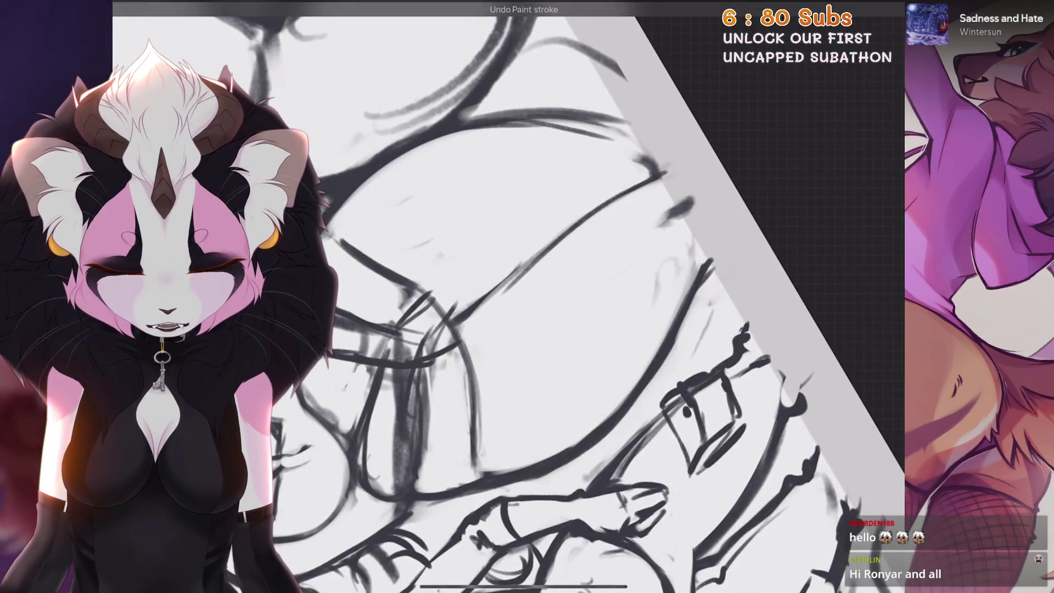
pyautogui.scroll(3, 508, 296)
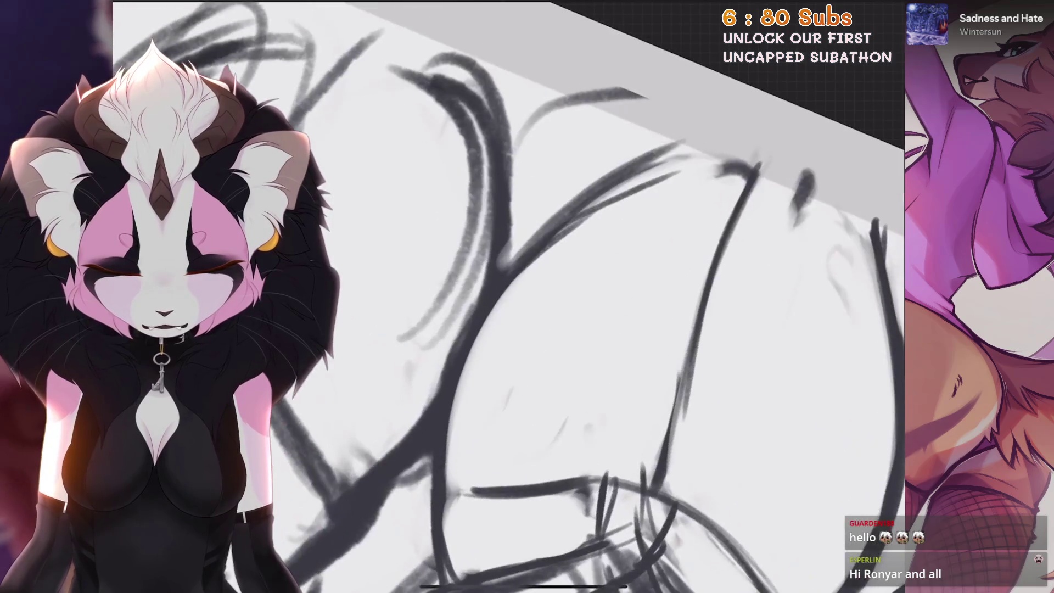
pyautogui.hotkey('ctrl', 'z')
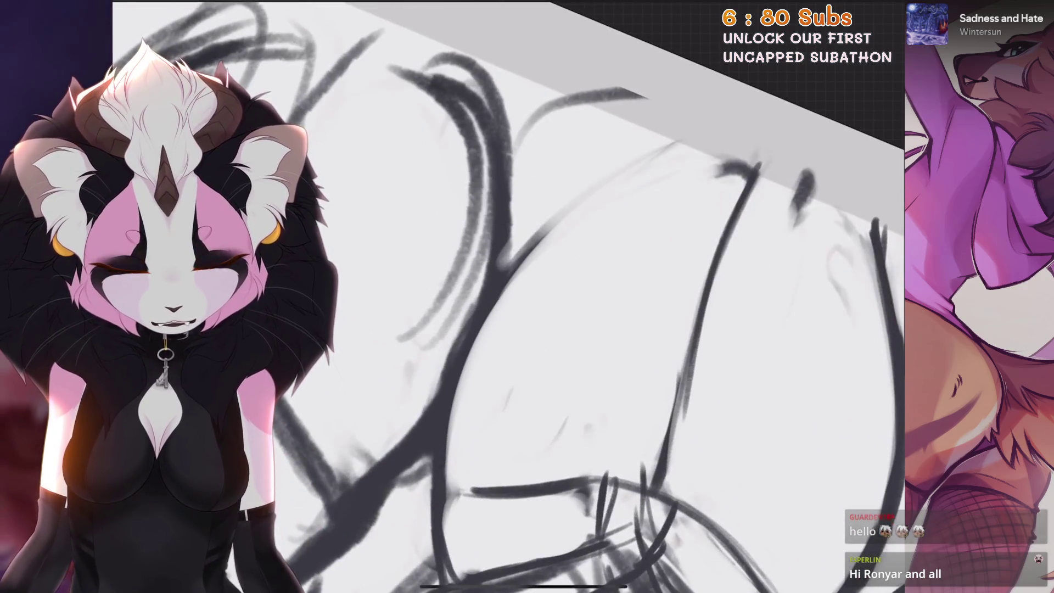
pyautogui.moveTo(700, 137); pyautogui.dragTo(629, 194)
pyautogui.scroll(-5, 507, 297)
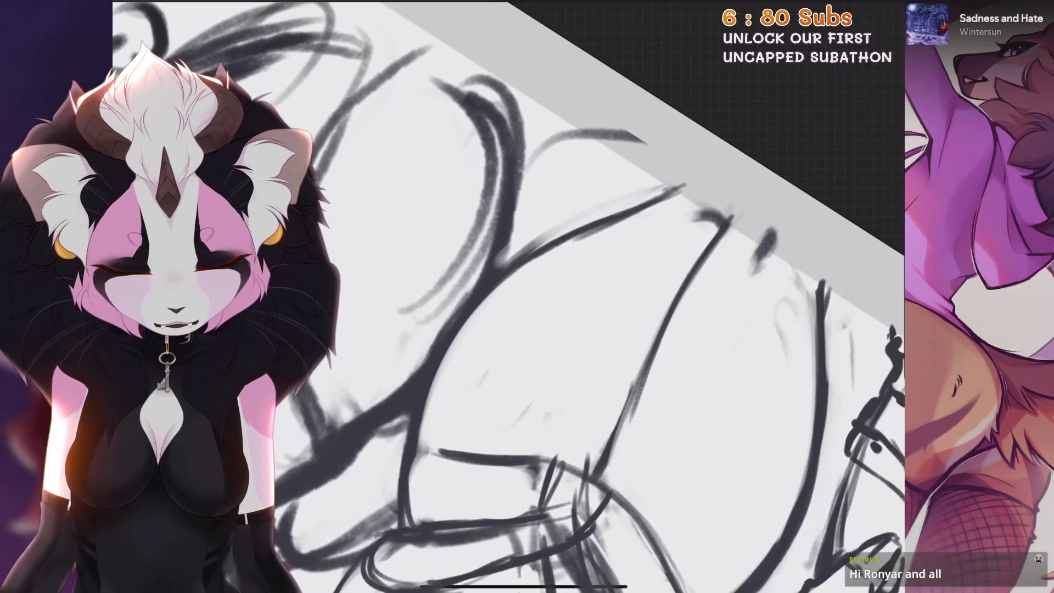
pyautogui.scroll(5, 507, 296)
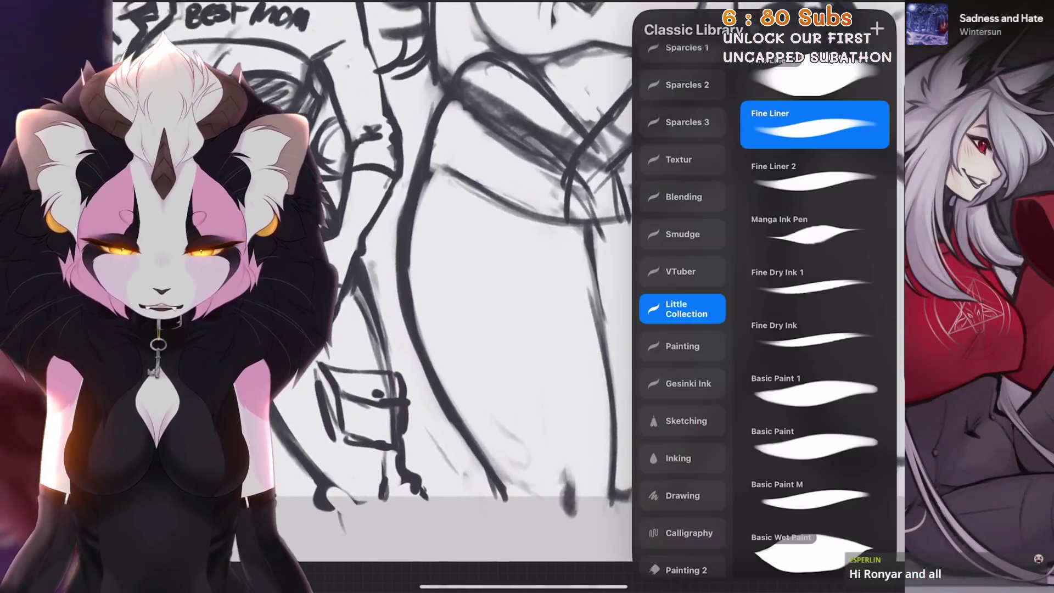
pyautogui.scroll(-3, 507, 296)
pyautogui.click(492, 442)
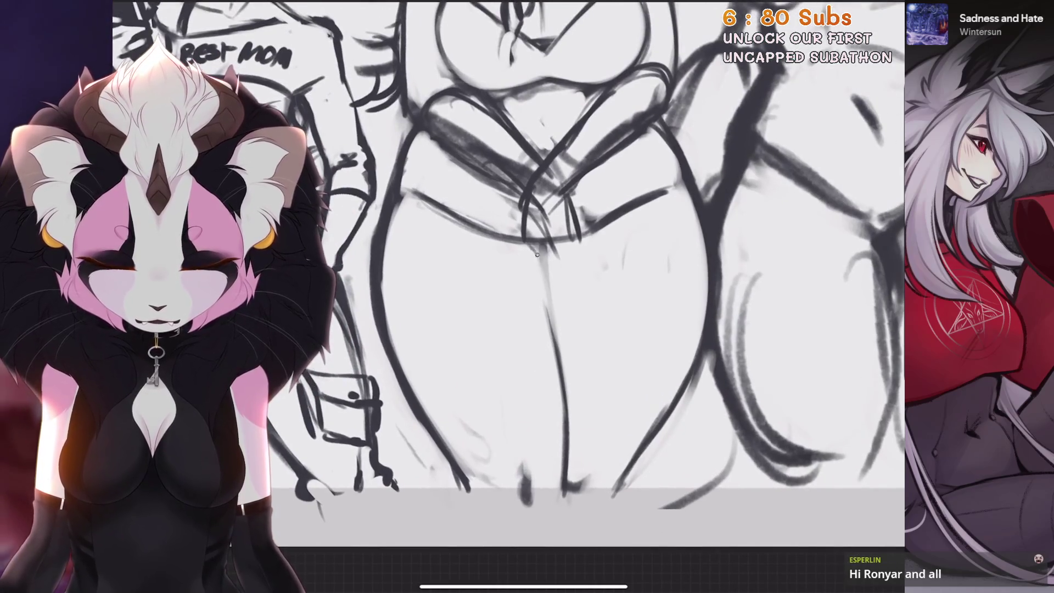
pyautogui.scroll(-2, 549, 274)
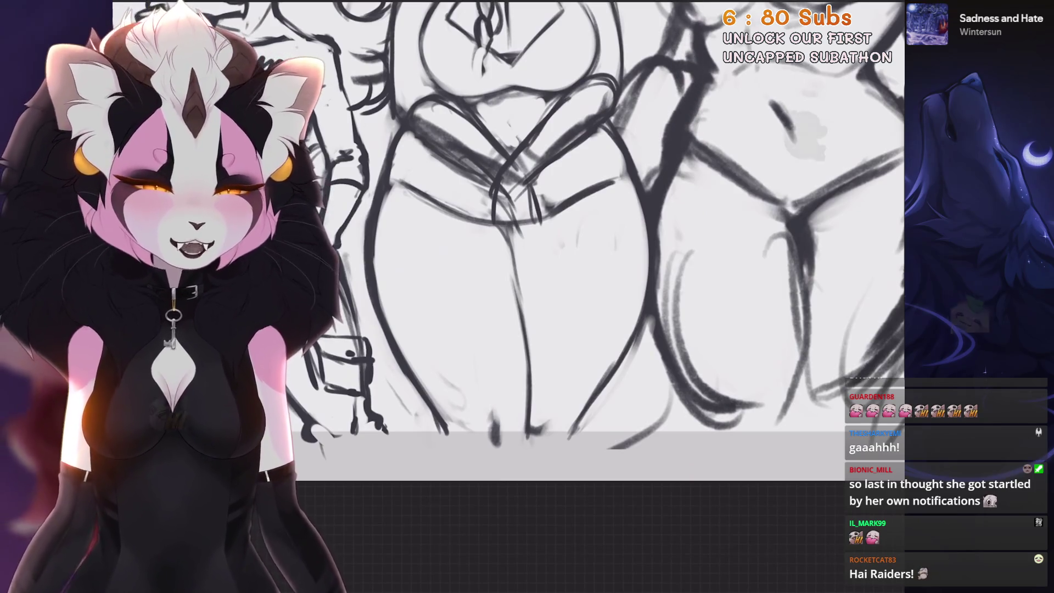
# Zoom out with Ctrl+minus so all six mom sketches fit on screen
pyautogui.hotkey('ctrl', '-')
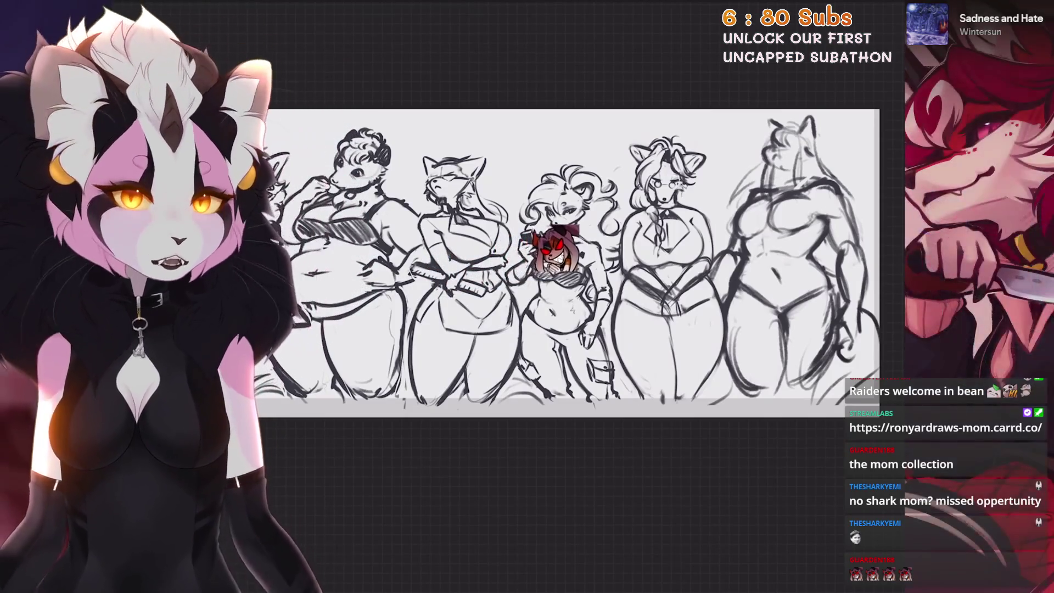
# Show the SCFOX'S MOM reference image layer
pyautogui.press('l')
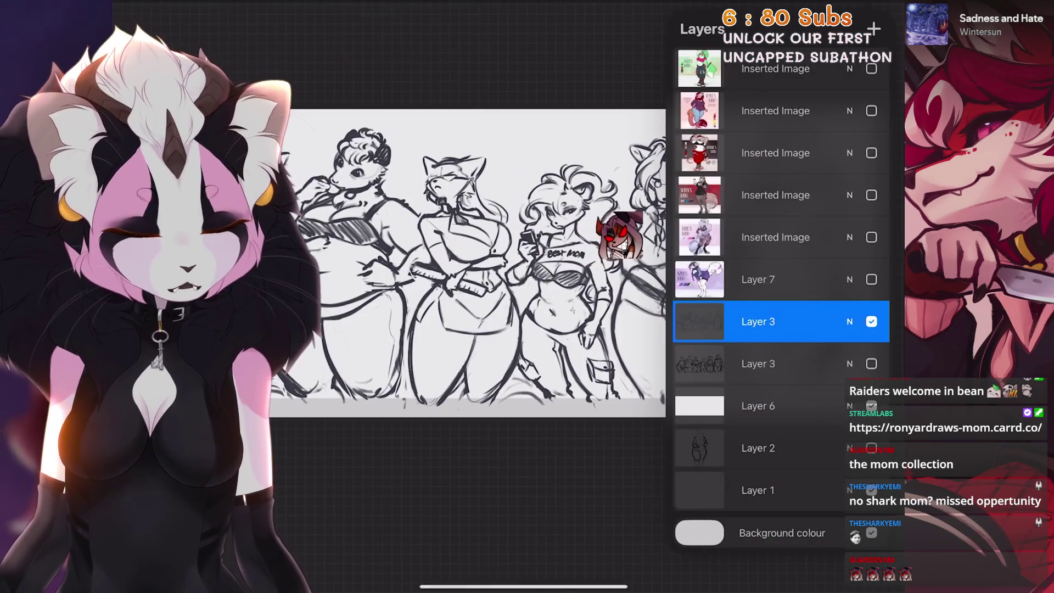
pyautogui.click(871, 194)
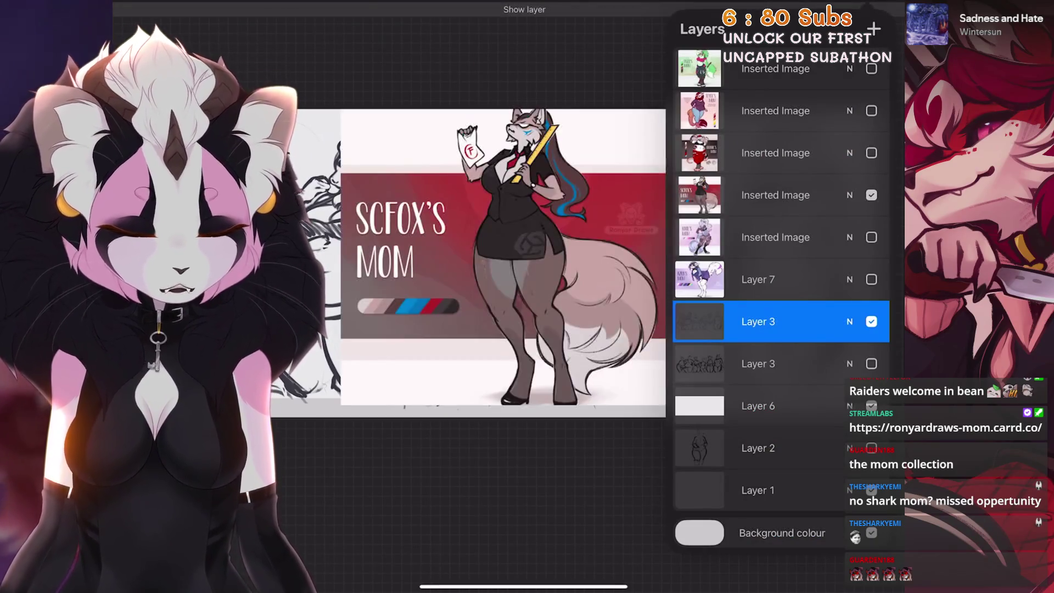
pyautogui.scroll(2, 505, 258)
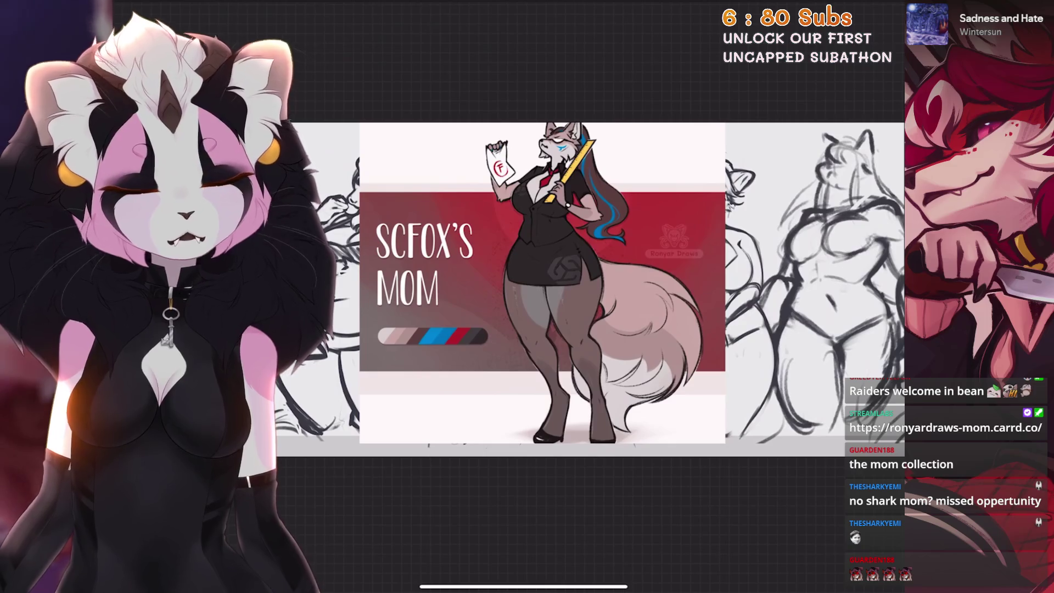
# Swap the SCFOX'S MOM reference for the KOOL'S MOM reference
pyautogui.press('l')
pyautogui.click(871, 195)
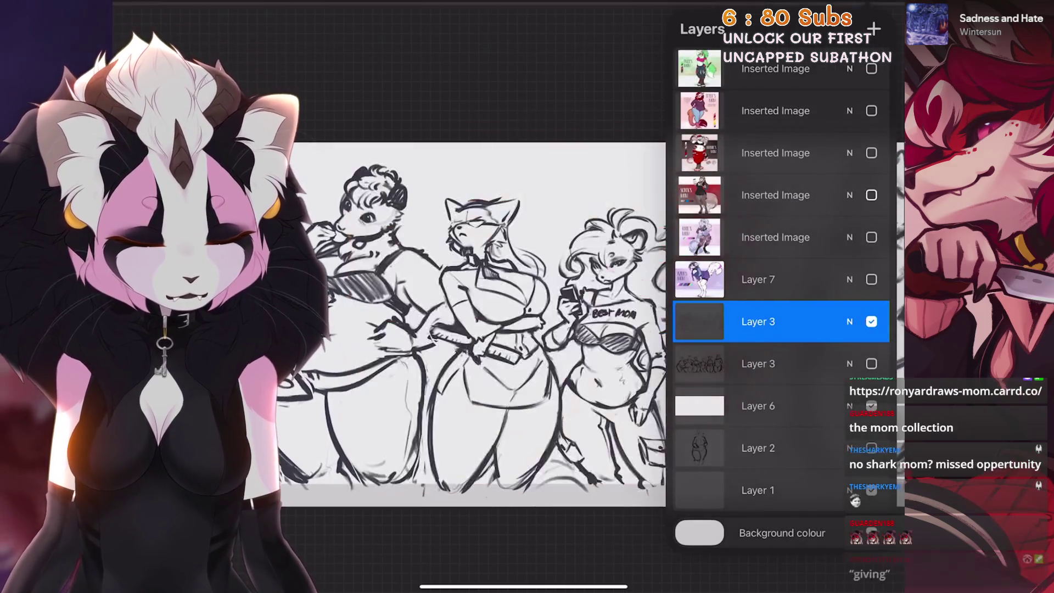
pyautogui.click(871, 237)
pyautogui.press('l')
pyautogui.scroll(1, 587, 329)
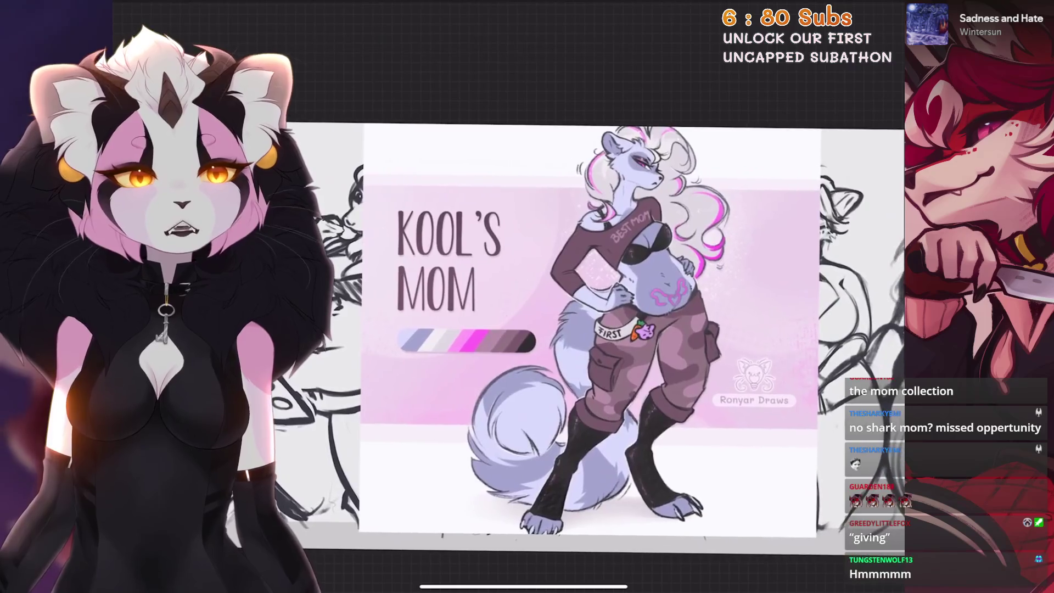
# Swap the KOOL'S MOM reference for the AZRA'S MOM reference
pyautogui.press('l')
pyautogui.click(871, 237)
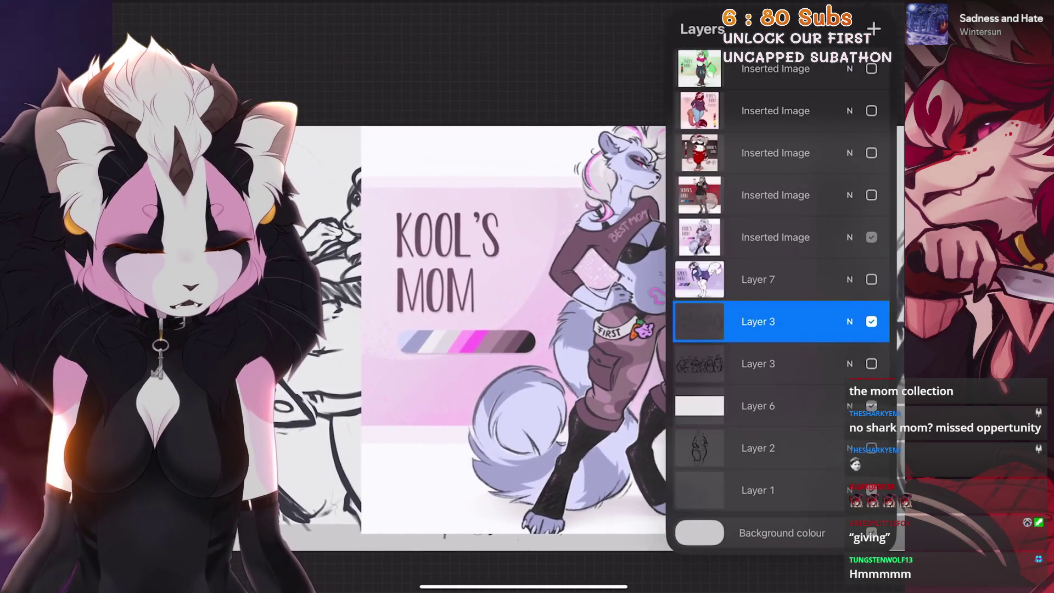
pyautogui.click(870, 279)
# Close the layers list, leaving the AZRA'S MOM coloured reference on view
pyautogui.press('l')
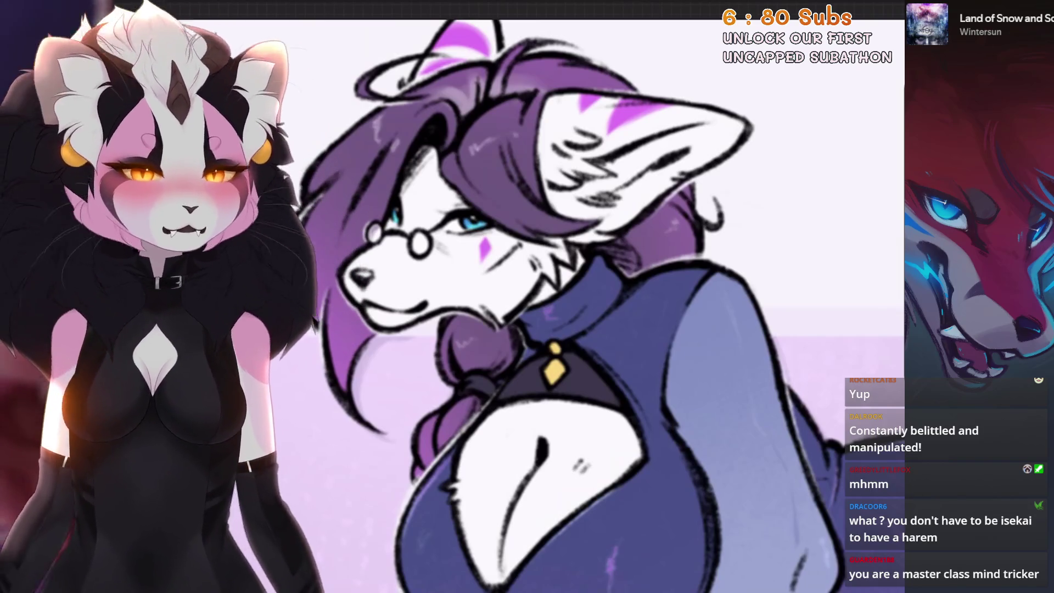
# Untick Layer 7 to hide the coloured glasses-wearing mom reference
pyautogui.press('l')
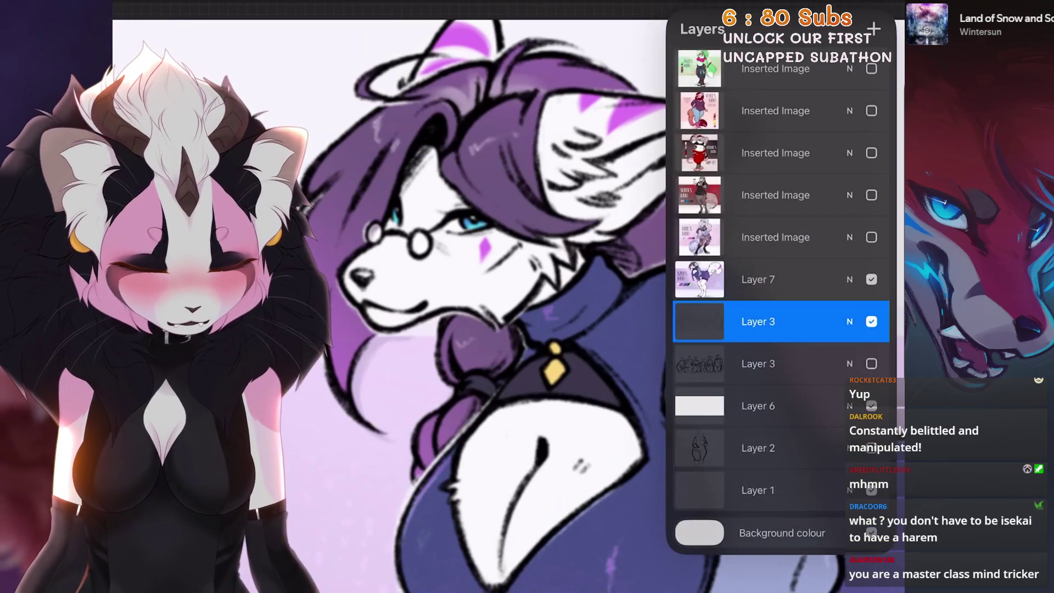
pyautogui.click(871, 279)
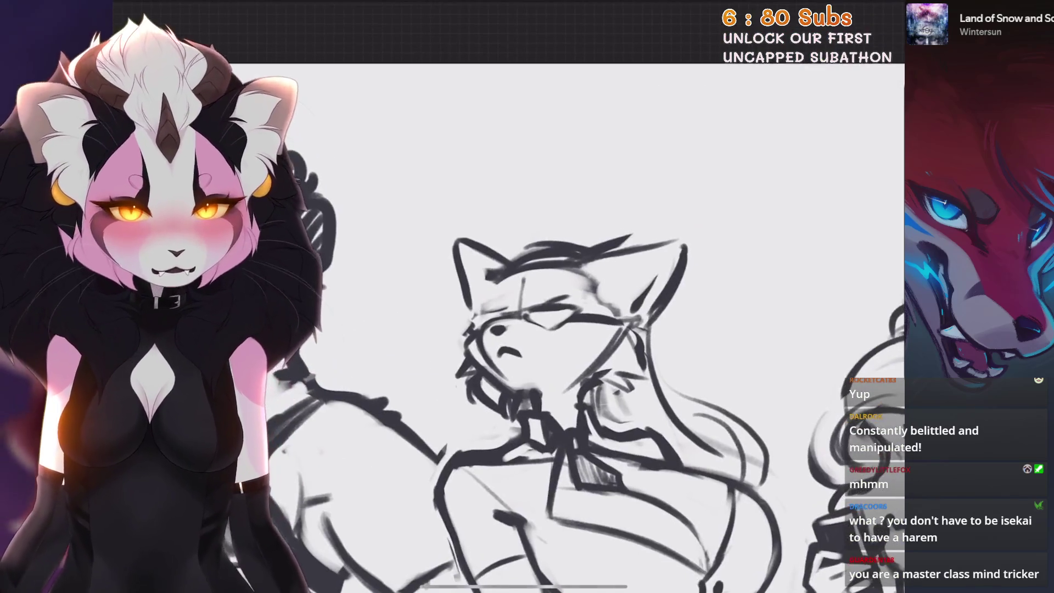
pyautogui.scroll(-5, 585, 283)
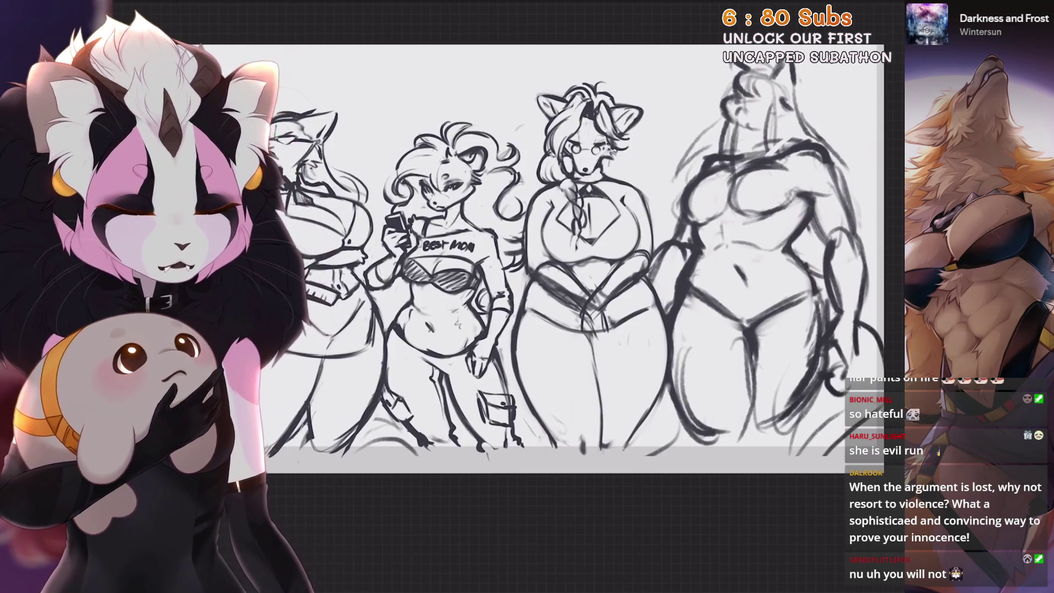
# Toggle a layer's visibility in the layers list, then return to the canvas
pyautogui.scroll(3, 494, 274)
pyautogui.click(895, 6)
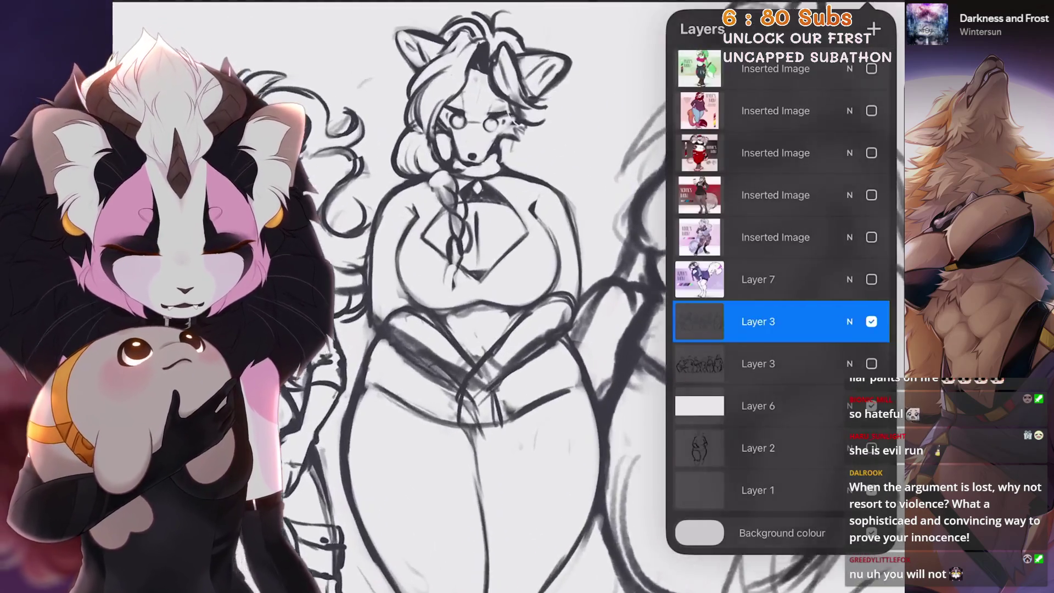
pyautogui.click(870, 388)
pyautogui.click(895, 6)
pyautogui.scroll(3, 494, 296)
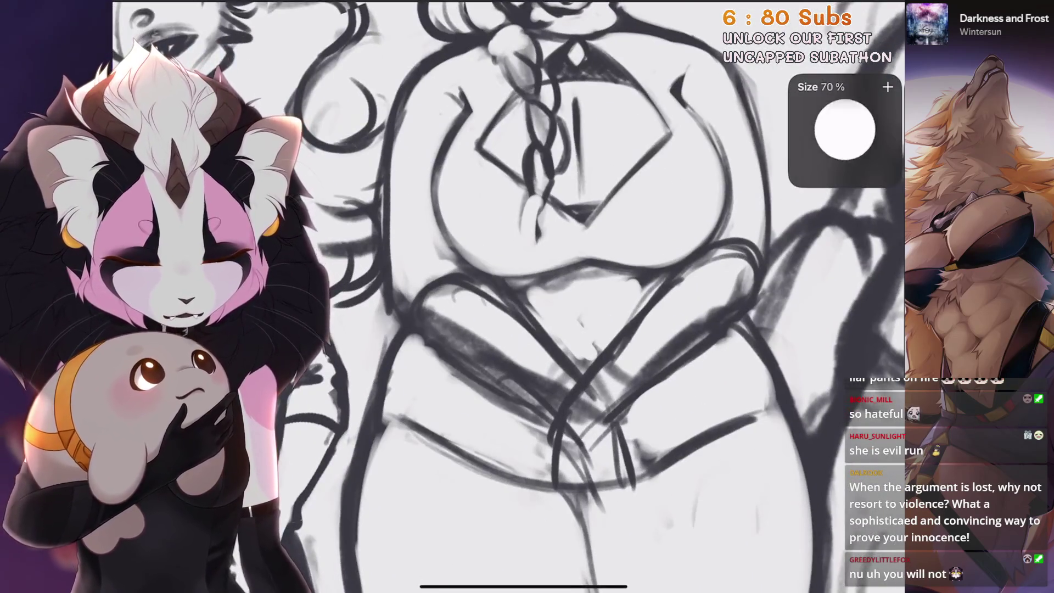
pyautogui.scroll(3, 539, 329)
pyautogui.scroll(-5, 539, 329)
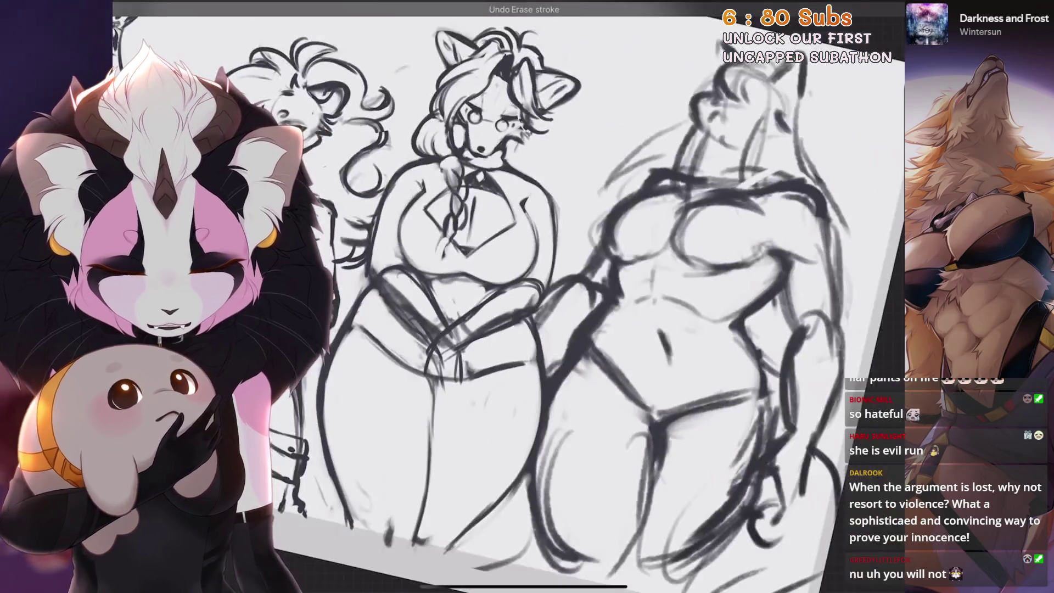
# Freehand-select the hips, try a mesh warp on the thighs, then undo it
pyautogui.press('s')
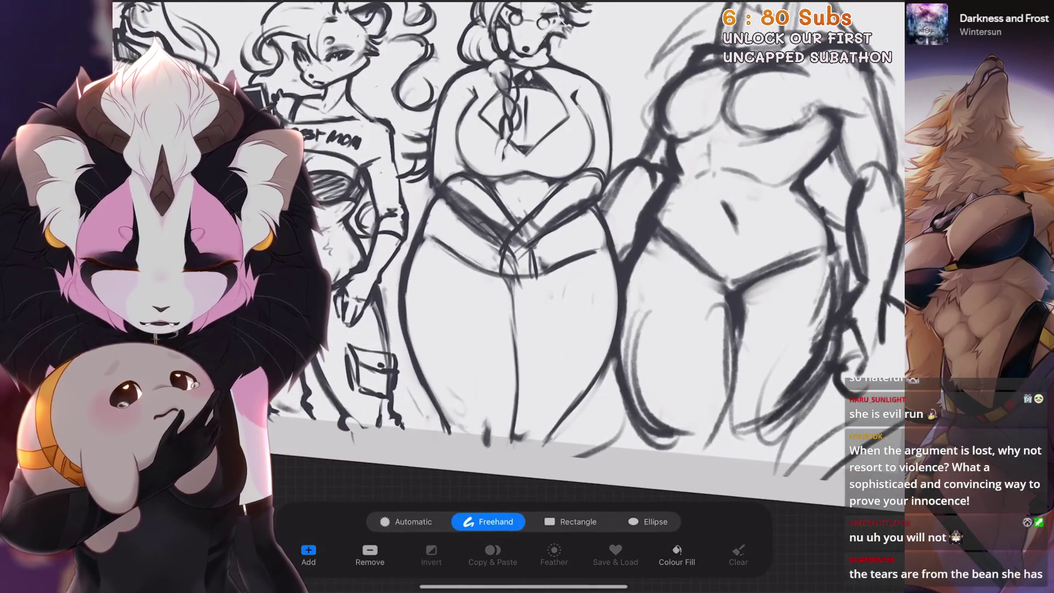
pyautogui.moveTo(535, 274)
pyautogui.mouseDown()
pyautogui.moveTo(623, 276)
pyautogui.moveTo(615, 249)
pyautogui.moveTo(548, 289)
pyautogui.moveTo(428, 244)
pyautogui.moveTo(496, 464)
pyautogui.moveTo(554, 439)
pyautogui.moveTo(623, 269)
pyautogui.mouseUp()
pyautogui.hotkey('ctrl', 'z')
pyautogui.hotkey('ctrl', 'z')
pyautogui.hotkey('ctrl', 'z')
pyautogui.press('v')
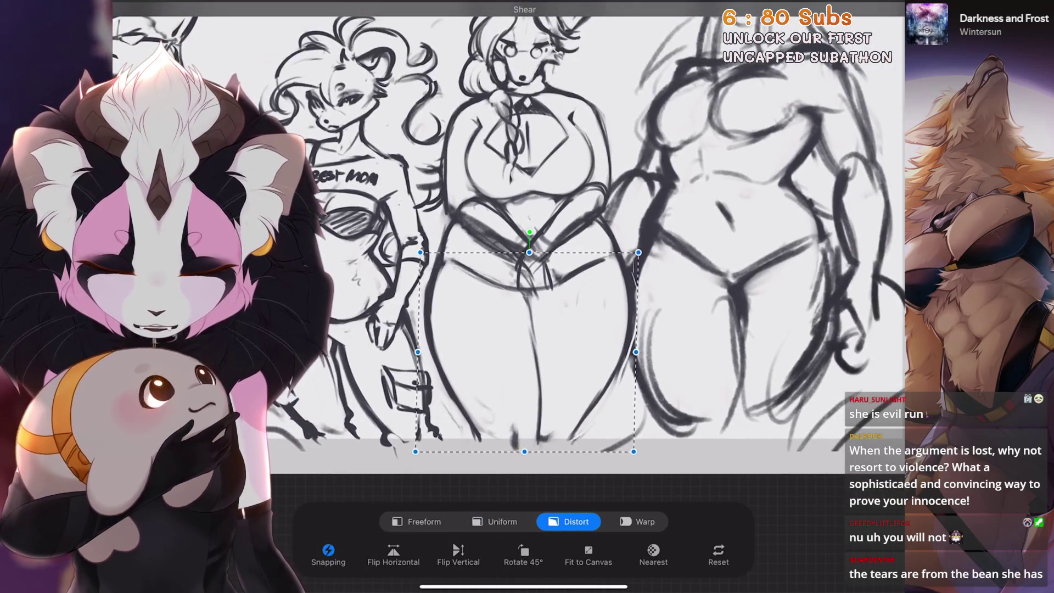
pyautogui.click(637, 522)
pyautogui.moveTo(521, 340); pyautogui.dragTo(530, 337)
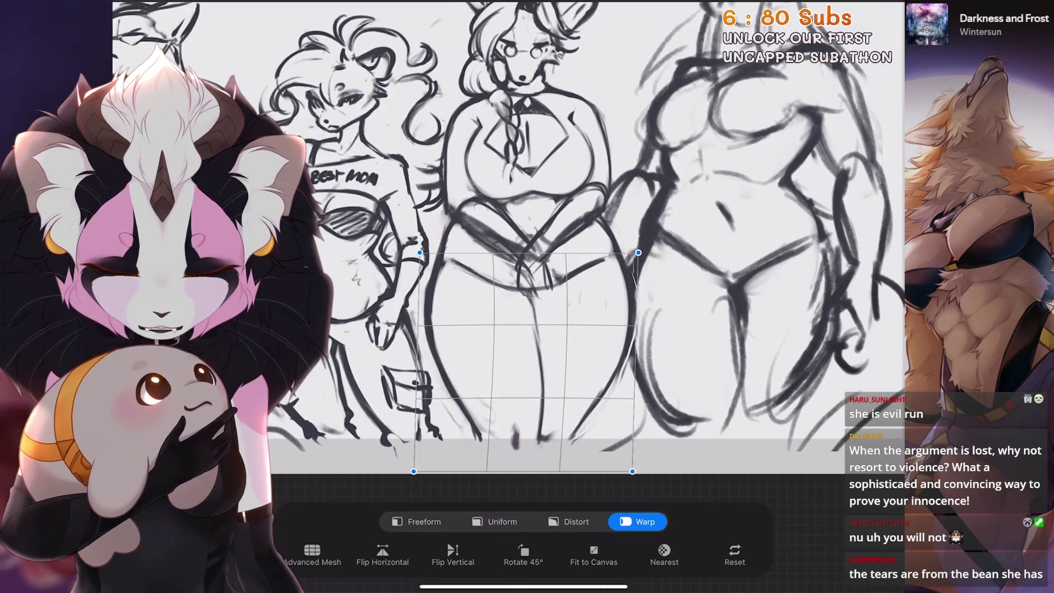
pyautogui.press('v')
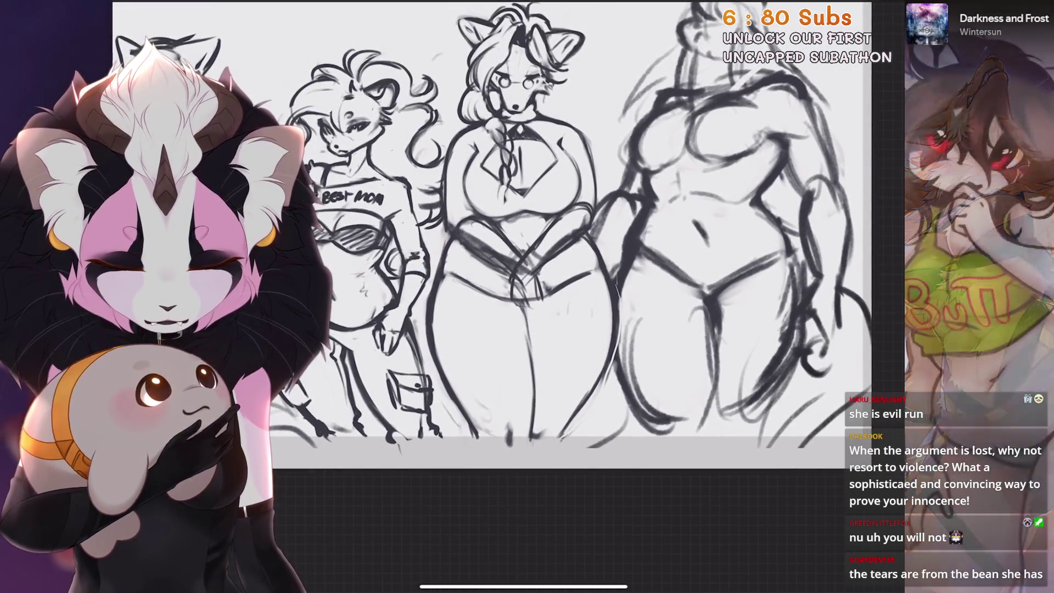
pyautogui.hotkey('ctrl', 'z')
pyautogui.scroll(-3, 570, 275)
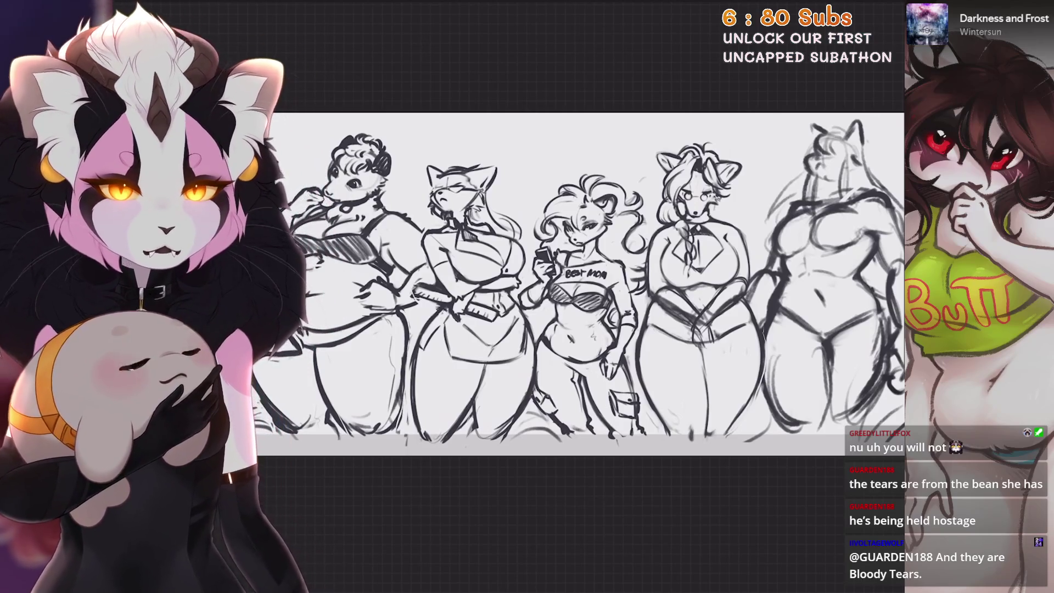
# Zoom in on the glasses-wearing mom's body and sketch a first pass at her hands near the hips
pyautogui.scroll(2, 615, 82)
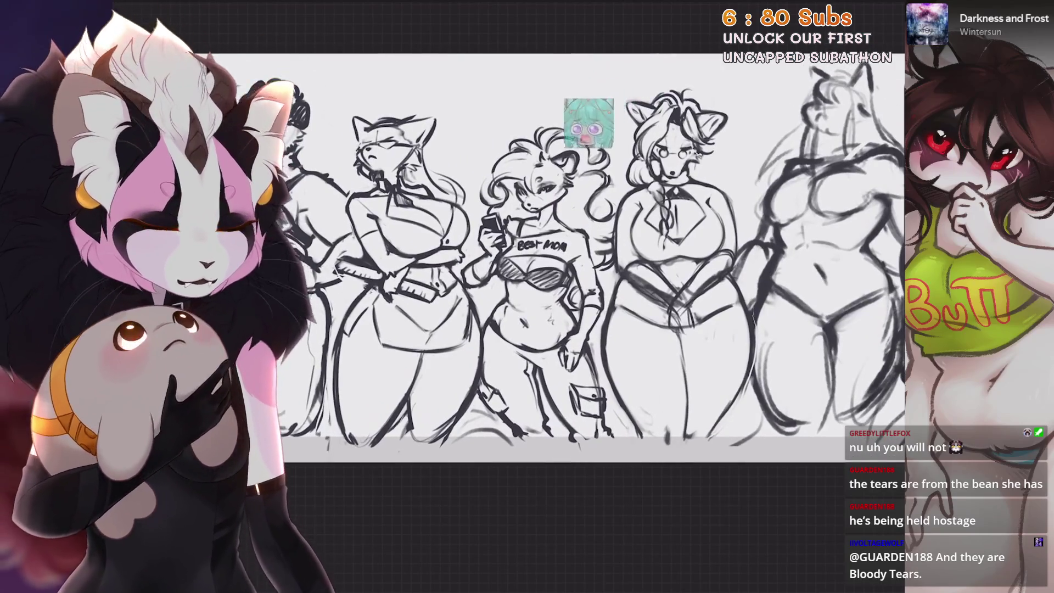
pyautogui.moveTo(607, 113)
pyautogui.mouseDown()
pyautogui.moveTo(690, 113)
pyautogui.moveTo(535, 241)
pyautogui.mouseUp()
pyautogui.scroll(4, 592, 303)
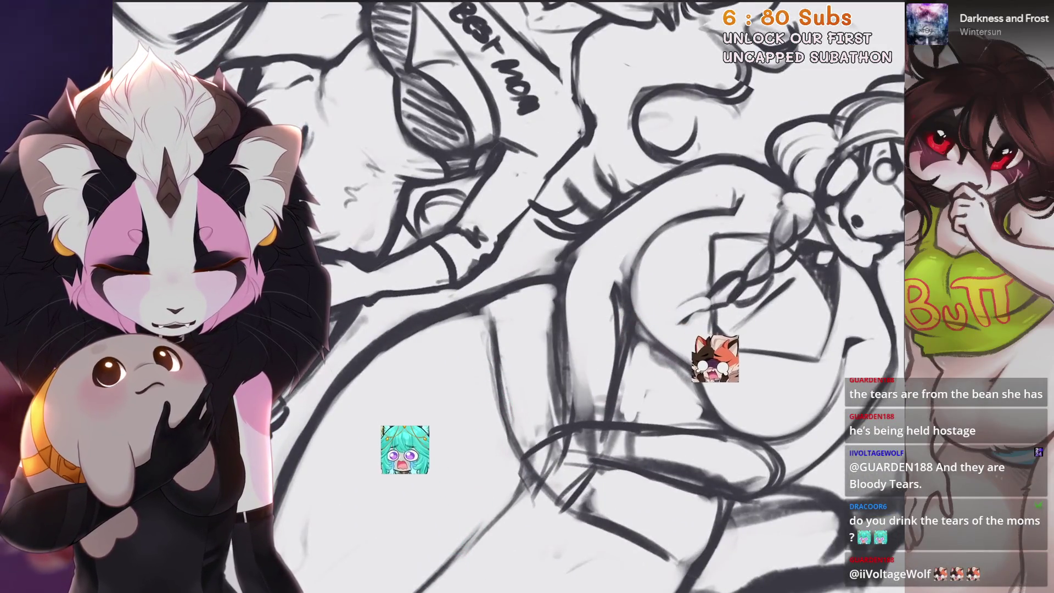
pyautogui.moveTo(592, 304); pyautogui.dragTo(579, 319)
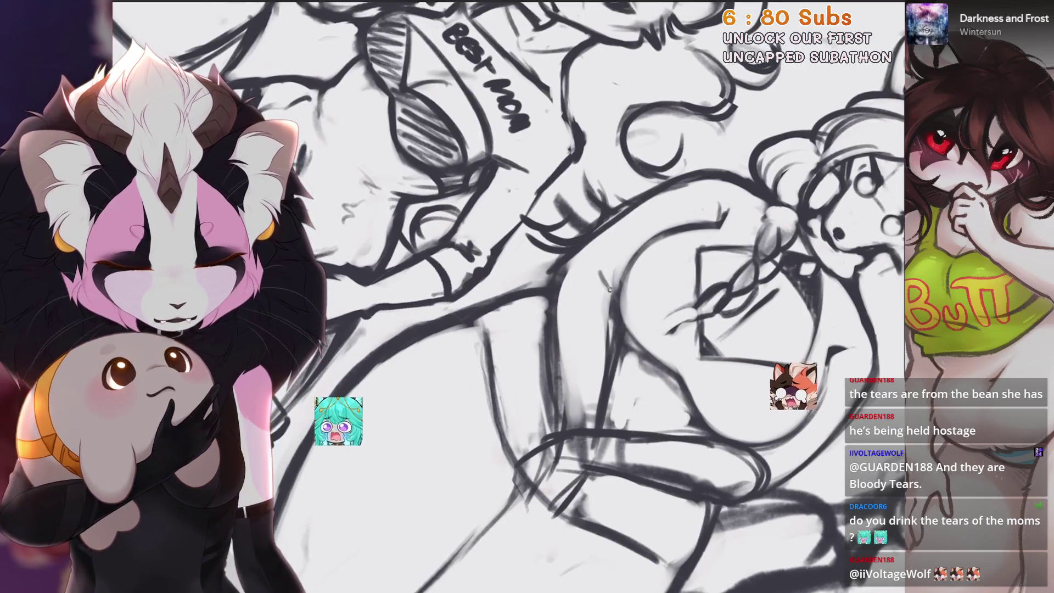
pyautogui.hotkey('ctrl', '0')
pyautogui.scroll(2, 609, 296)
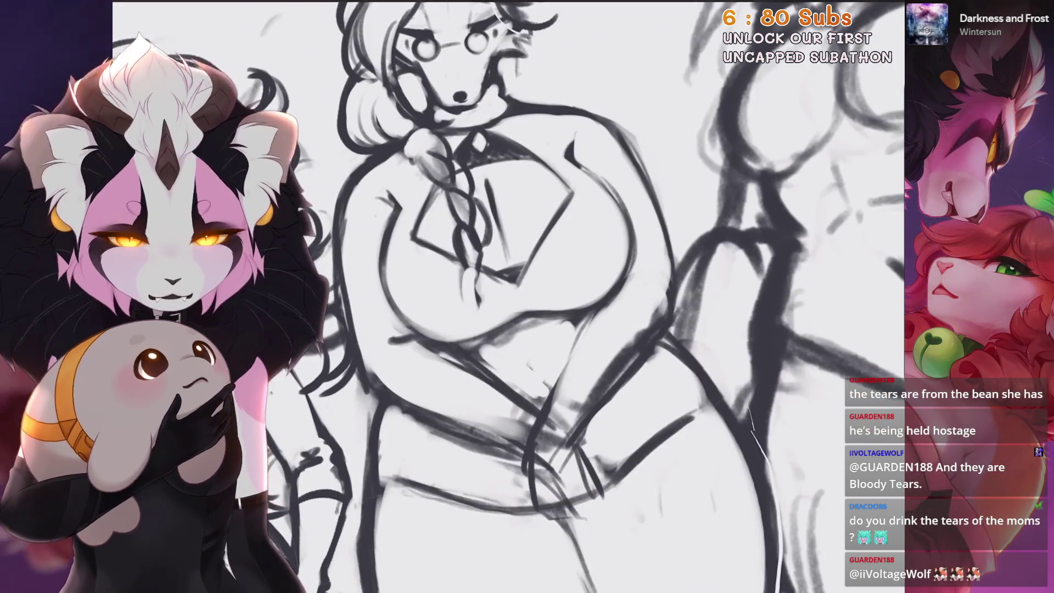
pyautogui.scroll(-1, 609, 296)
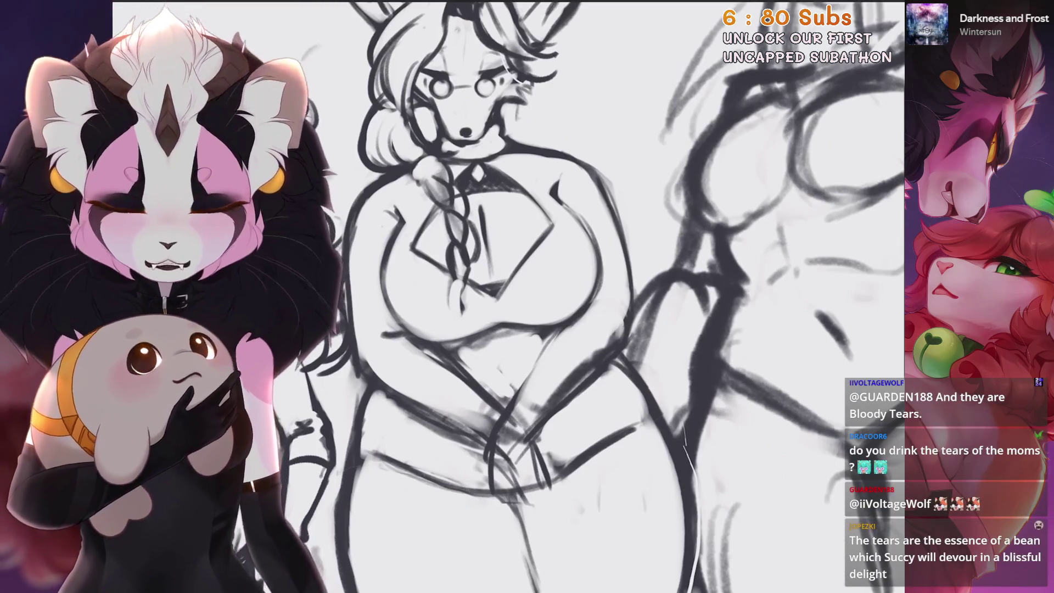
pyautogui.scroll(1, 609, 297)
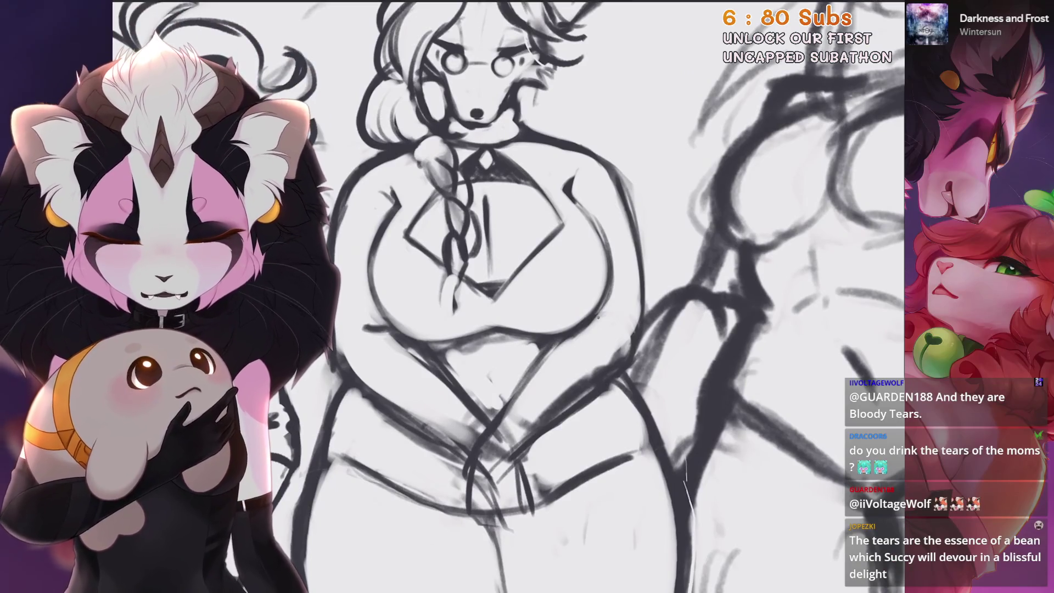
pyautogui.moveTo(645, 295); pyautogui.dragTo(607, 237)
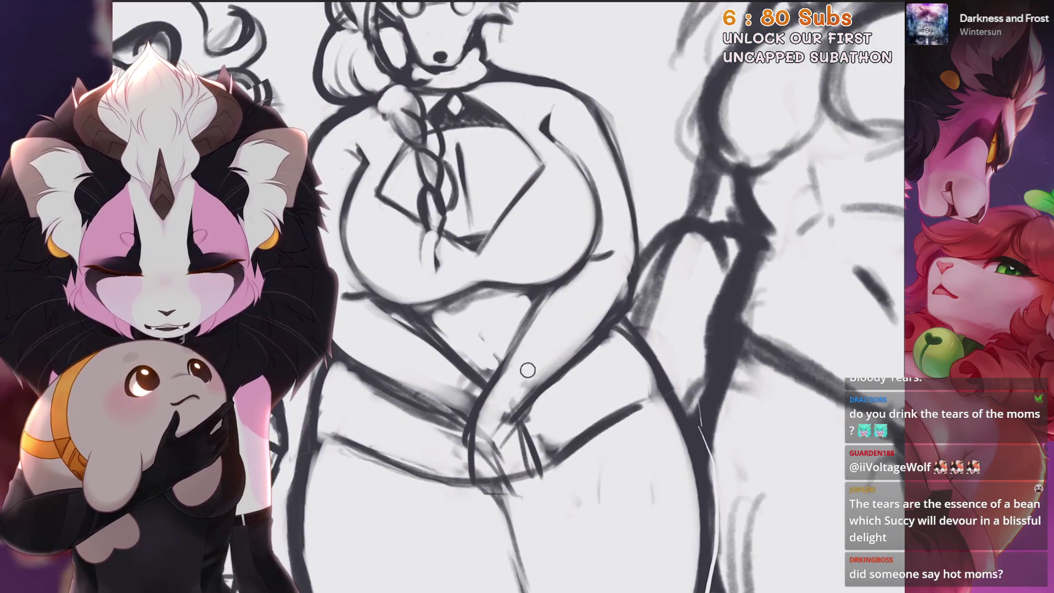
pyautogui.scroll(1, 483, 472)
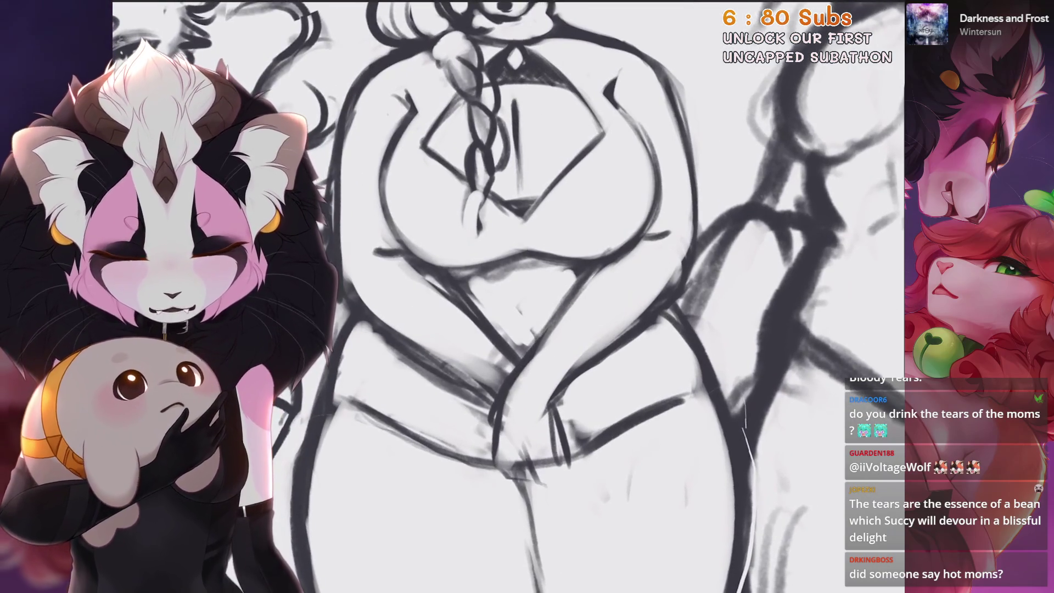
pyautogui.moveTo(505, 392); pyautogui.dragTo(541, 460)
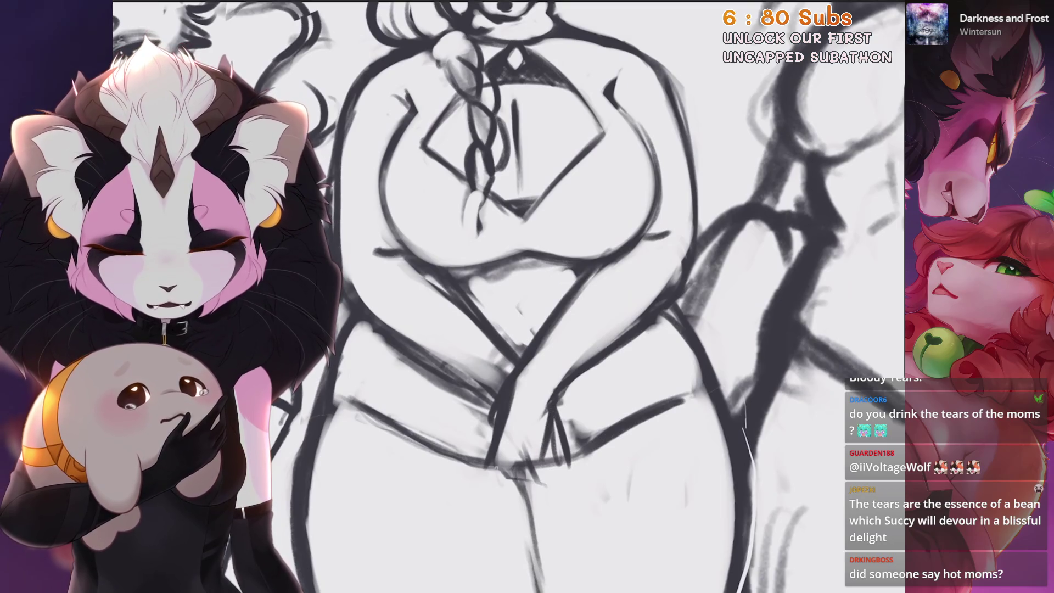
# Undo that attempt and redraw the clasped hand strokes resting over her lap
pyautogui.scroll(-2, 533, 493)
pyautogui.scroll(2, 534, 492)
pyautogui.hotkey('ctrl', 'z')
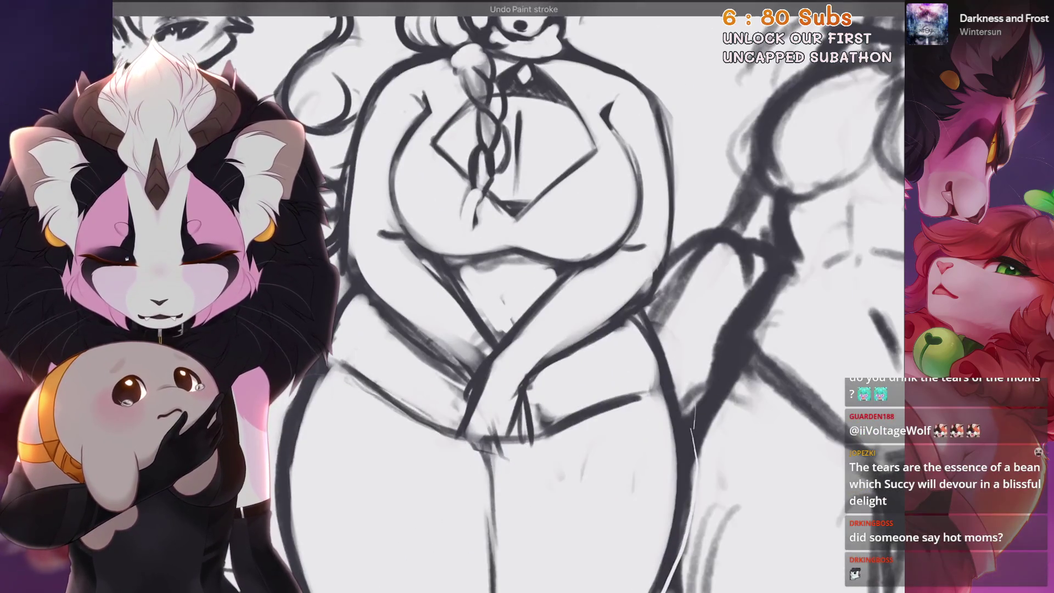
pyautogui.moveTo(467, 402); pyautogui.dragTo(443, 444)
pyautogui.moveTo(526, 373); pyautogui.dragTo(513, 459)
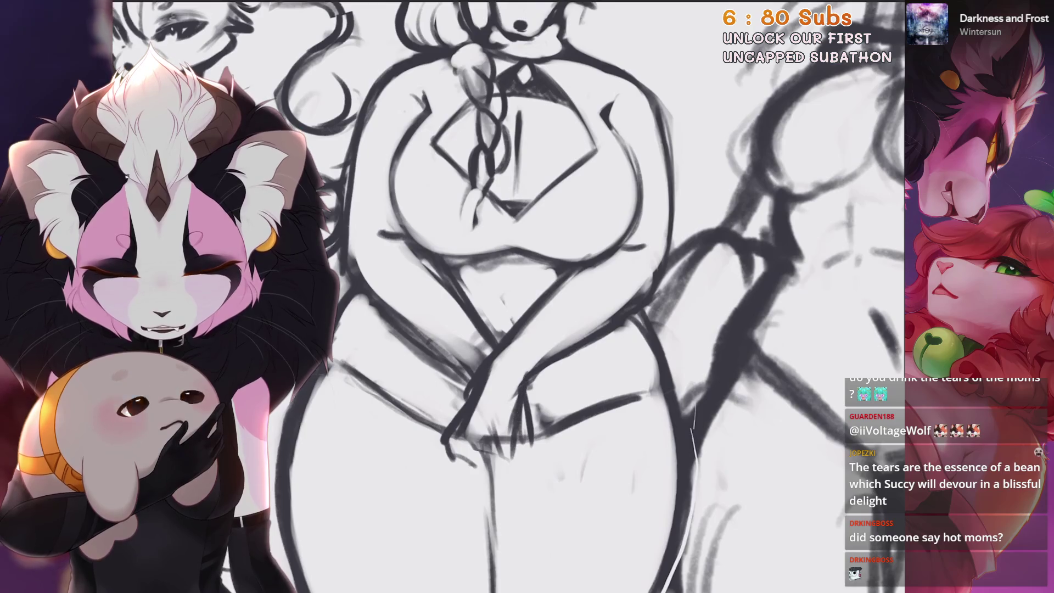
pyautogui.scroll(-2, 505, 384)
pyautogui.scroll(1, 466, 439)
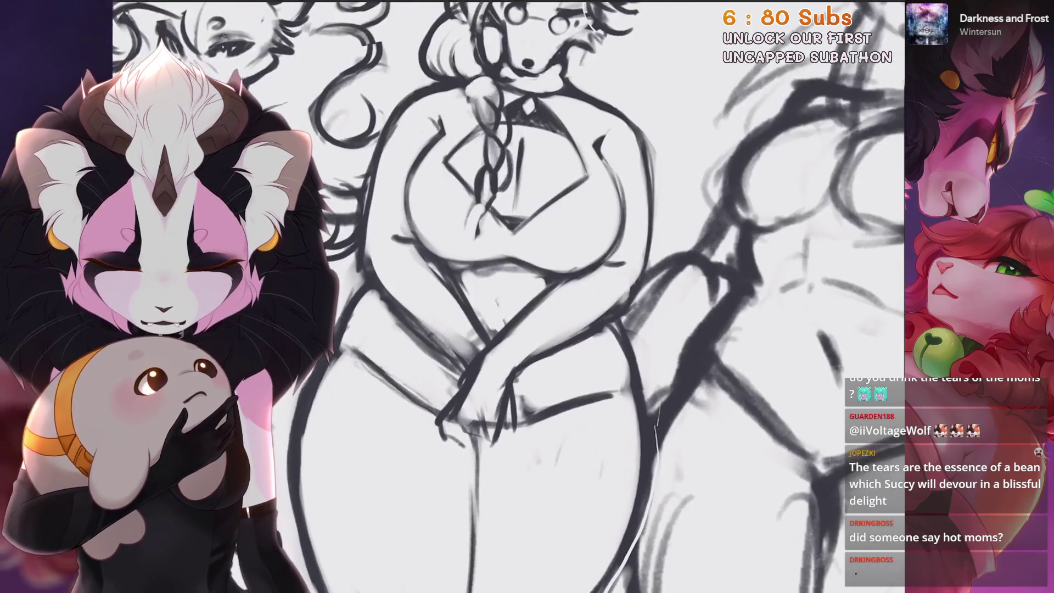
# Lasso the mom's forearm and hand, then scale and distort it downward
pyautogui.press('s')
pyautogui.moveTo(431, 256); pyautogui.dragTo(484, 301)
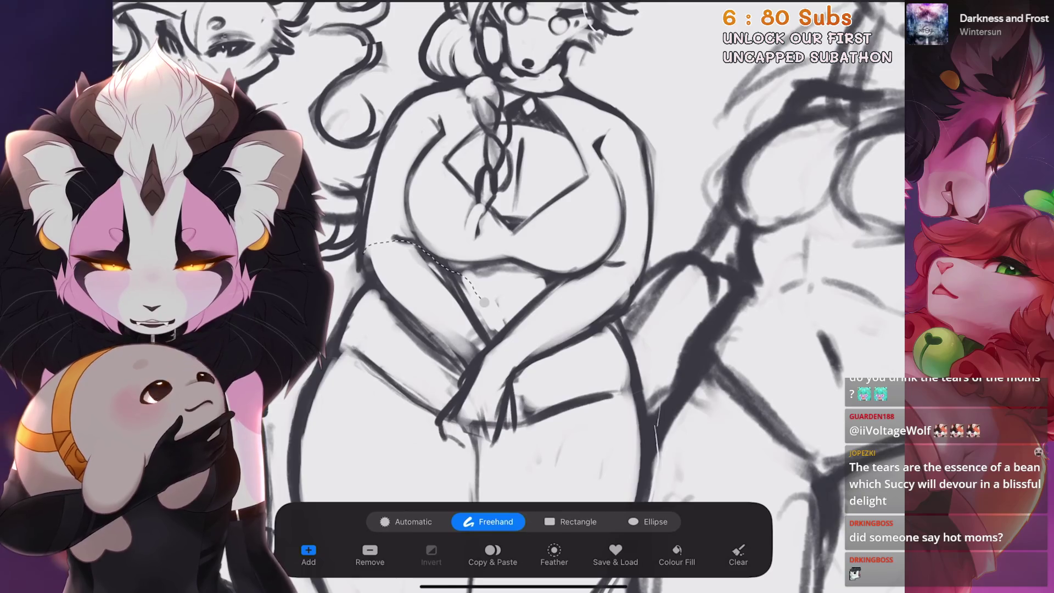
pyautogui.click(484, 302)
pyautogui.press('v')
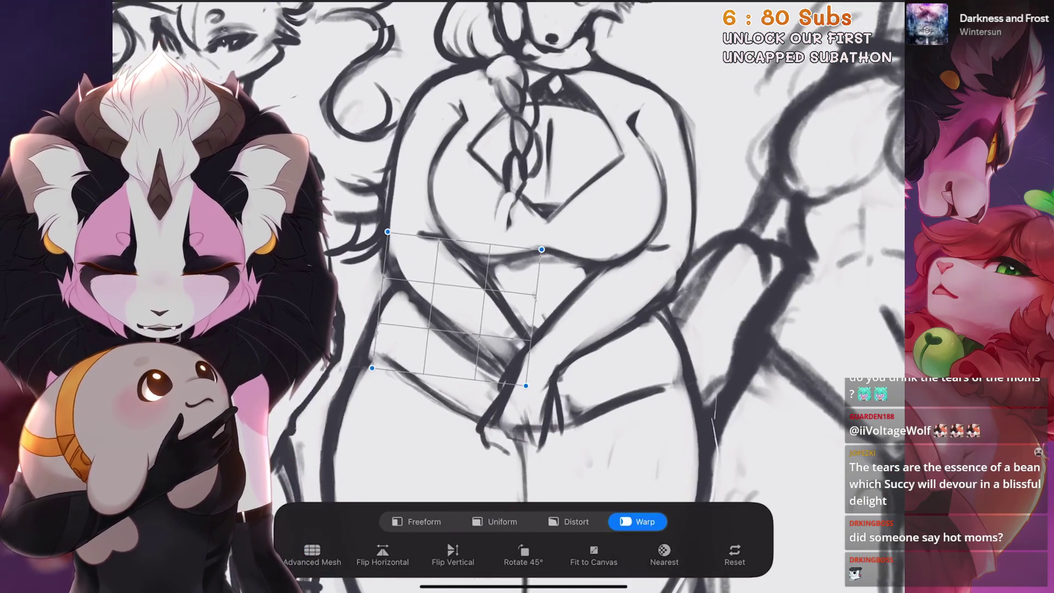
pyautogui.click(495, 521)
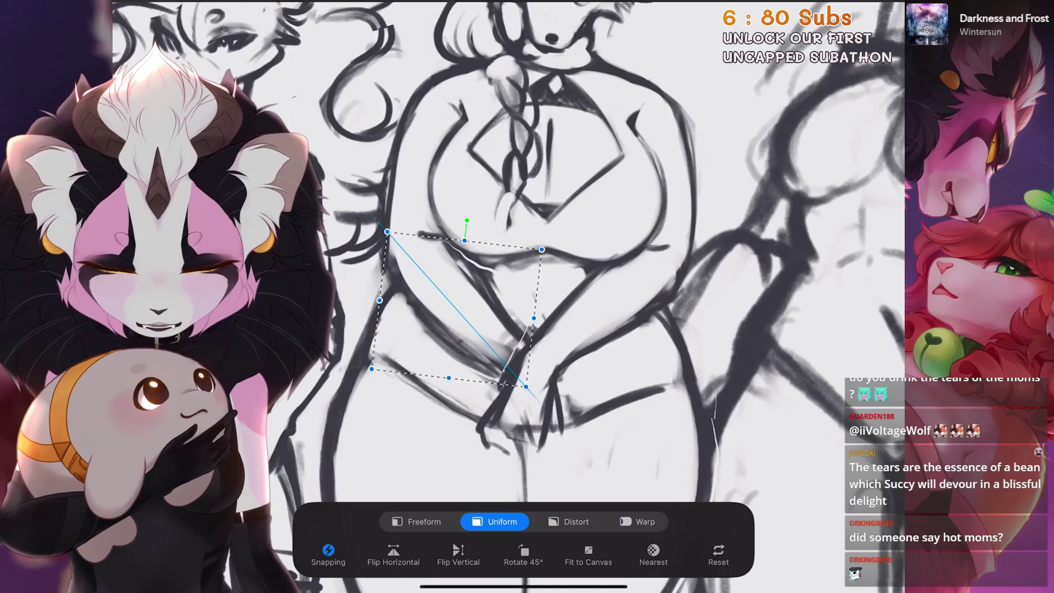
pyautogui.moveTo(525, 386); pyautogui.dragTo(512, 406)
pyautogui.click(568, 522)
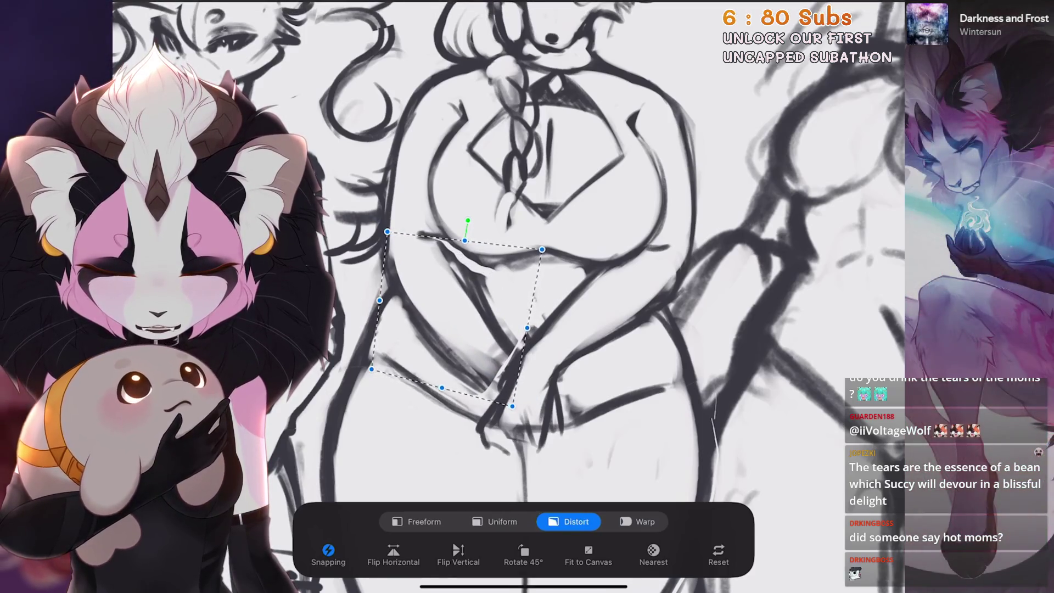
pyautogui.press('v')
# Lasso her lower arm and hands and warp them into a curve across her hips
pyautogui.press('s')
pyautogui.moveTo(591, 326)
pyautogui.mouseDown()
pyautogui.moveTo(623, 234)
pyautogui.moveTo(513, 307)
pyautogui.moveTo(481, 365)
pyautogui.moveTo(544, 403)
pyautogui.mouseUp()
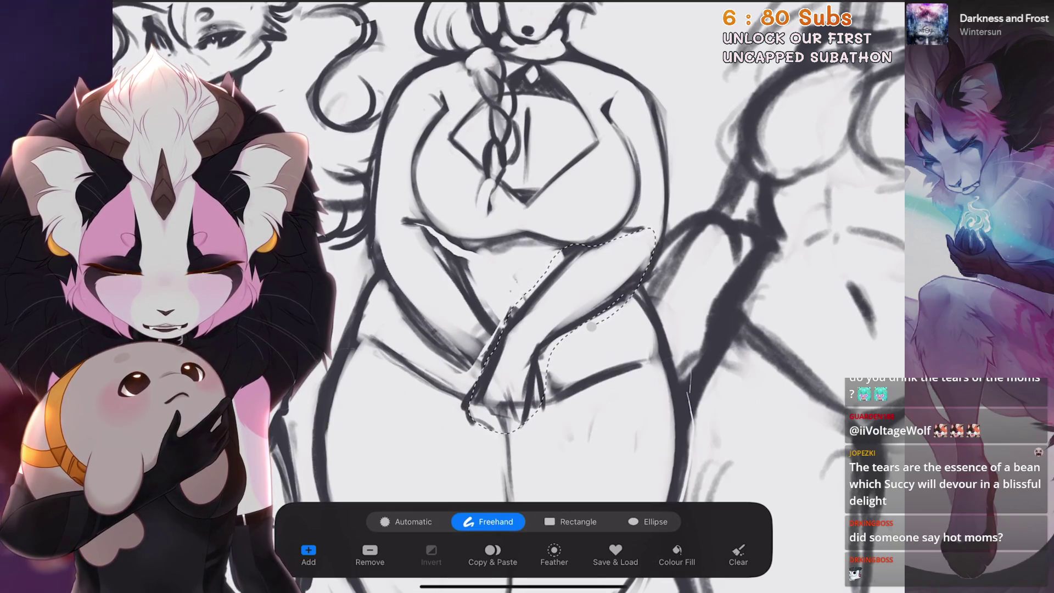
pyautogui.press('v')
pyautogui.click(637, 521)
pyautogui.moveTo(554, 340); pyautogui.dragTo(546, 326)
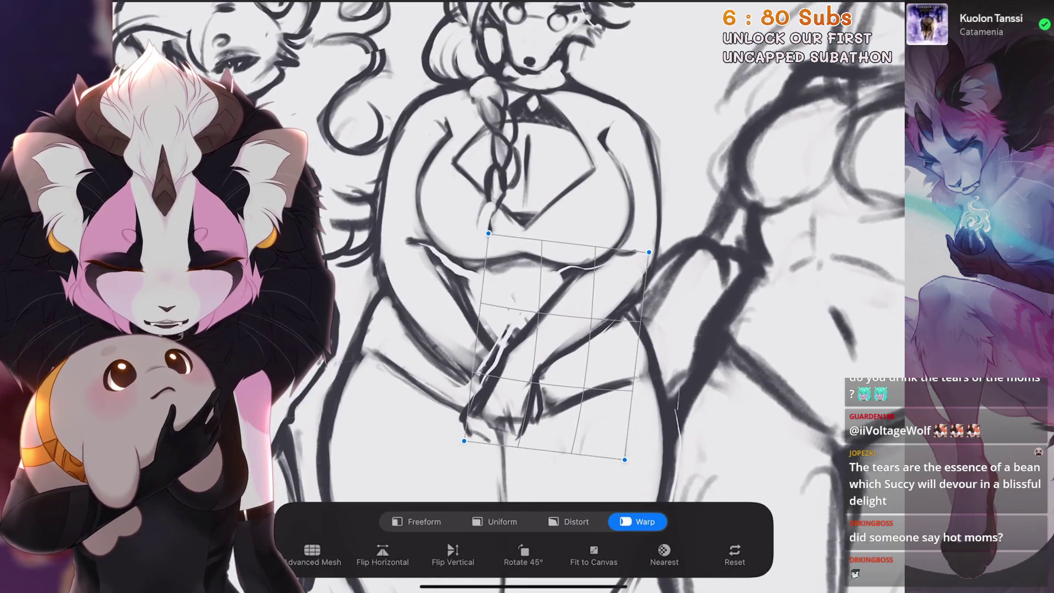
pyautogui.press('v')
pyautogui.scroll(-5, 549, 247)
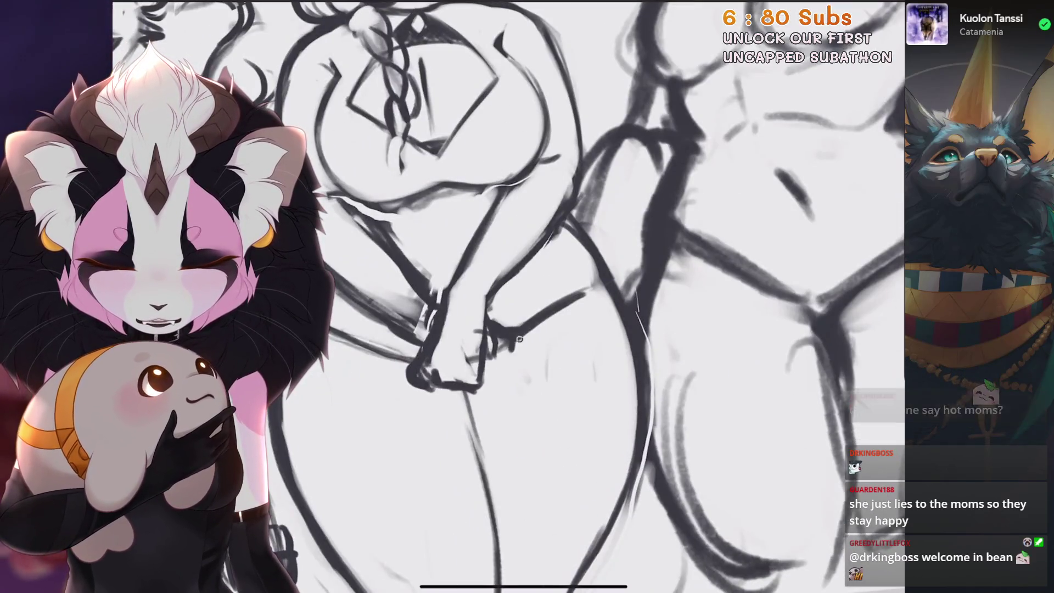
# Sketch finger strokes on the clasped hands, erasing stray lines and redrawing new fingers
pyautogui.moveTo(516, 346)
pyautogui.mouseDown()
pyautogui.moveTo(502, 381)
pyautogui.moveTo(528, 379)
pyautogui.mouseUp()
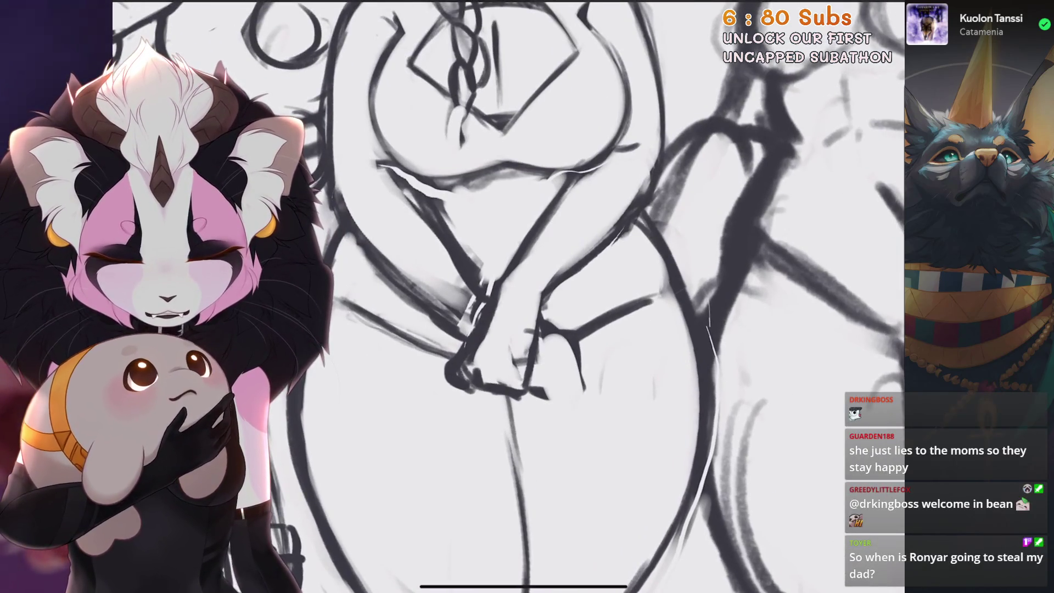
pyautogui.moveTo(554, 335); pyautogui.dragTo(573, 404)
pyautogui.moveTo(571, 357); pyautogui.dragTo(579, 385)
pyautogui.hotkey('ctrl', 'z')
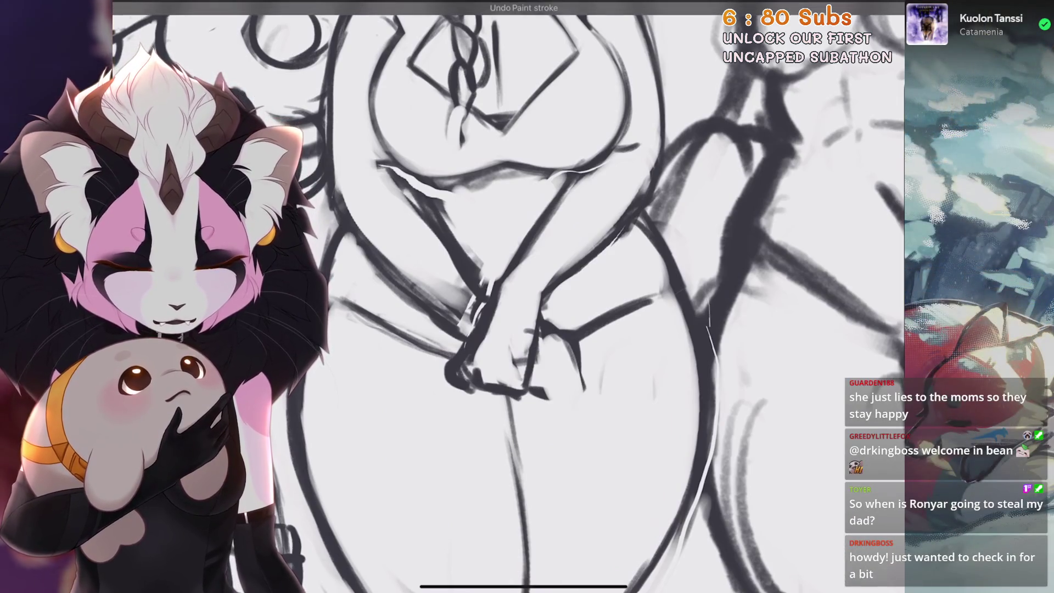
pyautogui.moveTo(549, 334)
pyautogui.mouseDown()
pyautogui.moveTo(565, 395)
pyautogui.moveTo(579, 397)
pyautogui.mouseUp()
pyautogui.moveTo(513, 317)
pyautogui.mouseDown()
pyautogui.moveTo(549, 349)
pyautogui.moveTo(533, 386)
pyautogui.moveTo(560, 360)
pyautogui.mouseUp()
pyautogui.moveTo(554, 347)
pyautogui.mouseDown()
pyautogui.moveTo(563, 405)
pyautogui.moveTo(553, 427)
pyautogui.mouseUp()
pyautogui.scroll(-3, 508, 296)
pyautogui.scroll(-3, 527, 296)
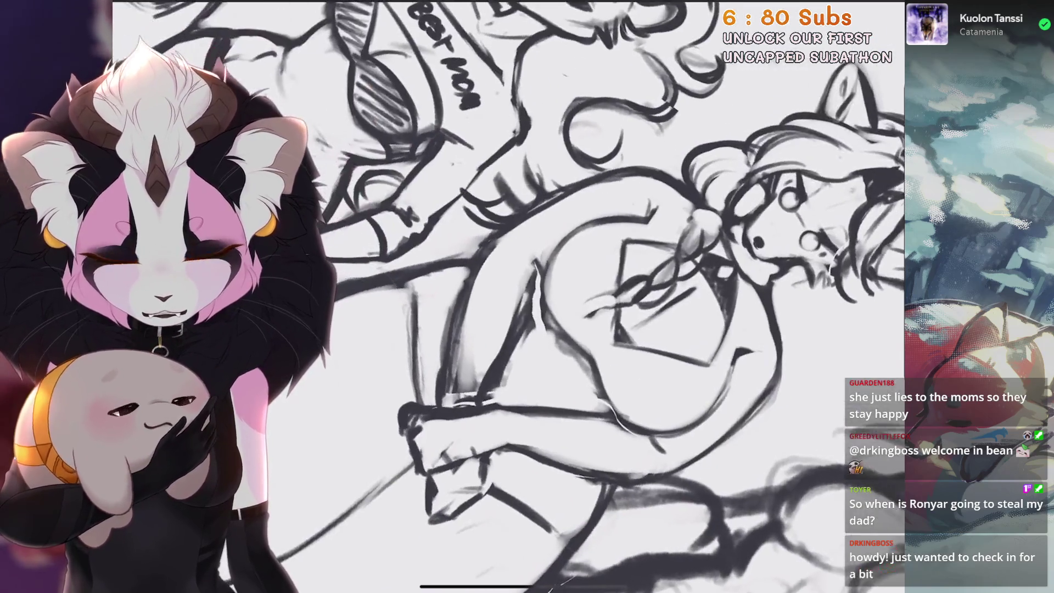
# Undo a couple of stray strokes near the hand and redraw the line along the arm
pyautogui.moveTo(445, 401)
pyautogui.mouseDown()
pyautogui.moveTo(492, 260)
pyautogui.moveTo(458, 409)
pyautogui.moveTo(565, 277)
pyautogui.mouseUp()
pyautogui.scroll(2, 527, 297)
pyautogui.hscroll(3, 526, 296)
pyautogui.hotkey('ctrl', 'z')
pyautogui.hscroll(-2, 527, 296)
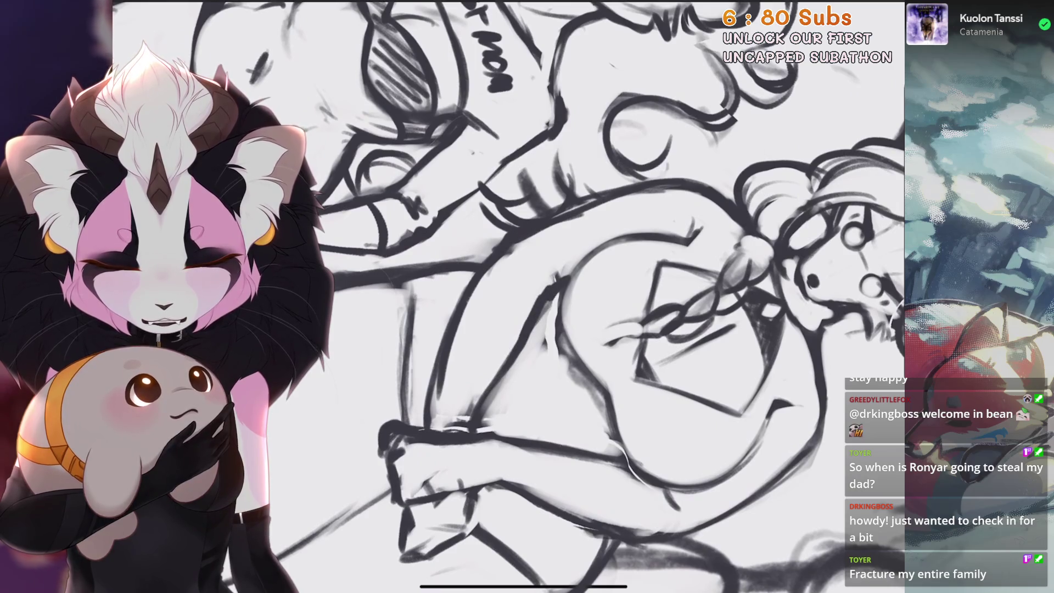
pyautogui.scroll(-3, 527, 296)
pyautogui.hotkey('ctrl', 'z')
pyautogui.moveTo(480, 266)
pyautogui.mouseDown()
pyautogui.moveTo(483, 387)
pyautogui.moveTo(496, 412)
pyautogui.moveTo(483, 389)
pyautogui.mouseUp()
# Darken and refine the finger lines, erasing small marks around the hands
pyautogui.scroll(-3, 526, 296)
pyautogui.moveTo(494, 338); pyautogui.dragTo(529, 395)
pyautogui.scroll(3, 527, 296)
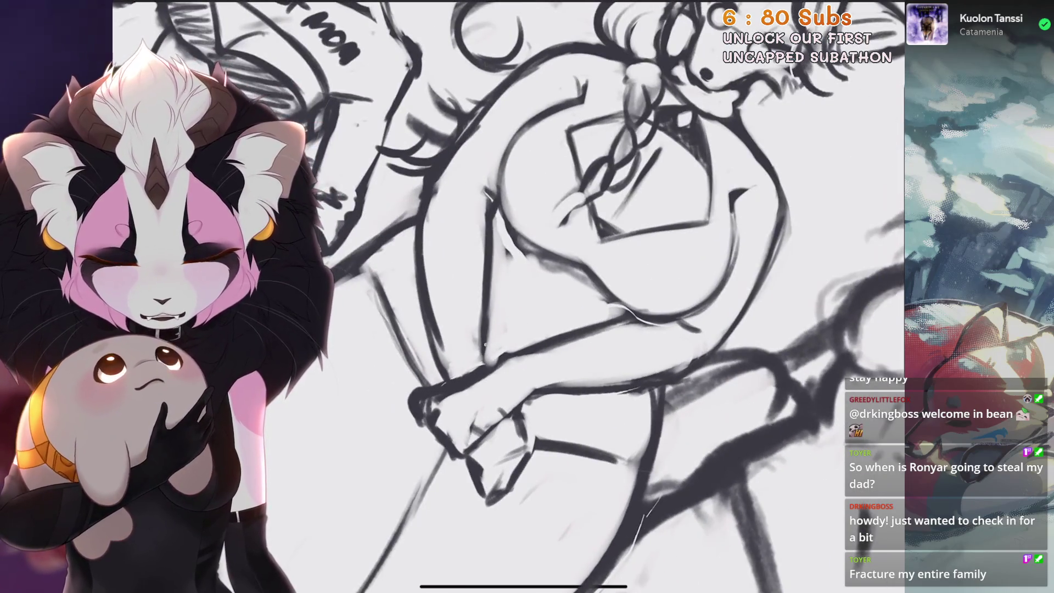
pyautogui.moveTo(479, 335)
pyautogui.mouseDown()
pyautogui.moveTo(490, 367)
pyautogui.moveTo(445, 384)
pyautogui.moveTo(466, 447)
pyautogui.mouseUp()
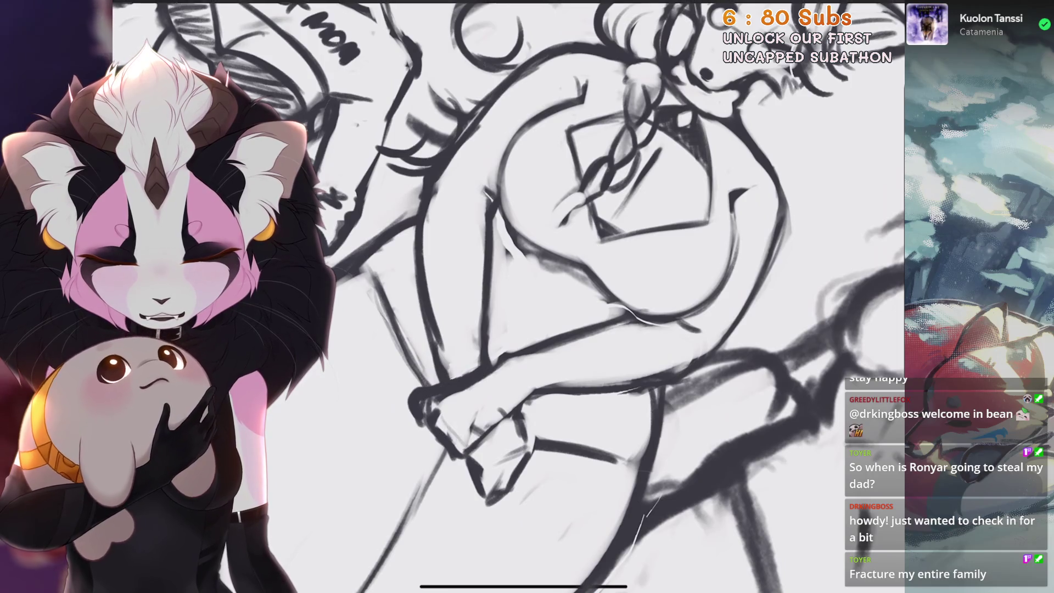
pyautogui.moveTo(442, 362); pyautogui.dragTo(446, 415)
pyautogui.moveTo(439, 403); pyautogui.dragTo(467, 458)
pyautogui.moveTo(480, 357); pyautogui.dragTo(494, 384)
pyautogui.moveTo(505, 412); pyautogui.dragTo(526, 432)
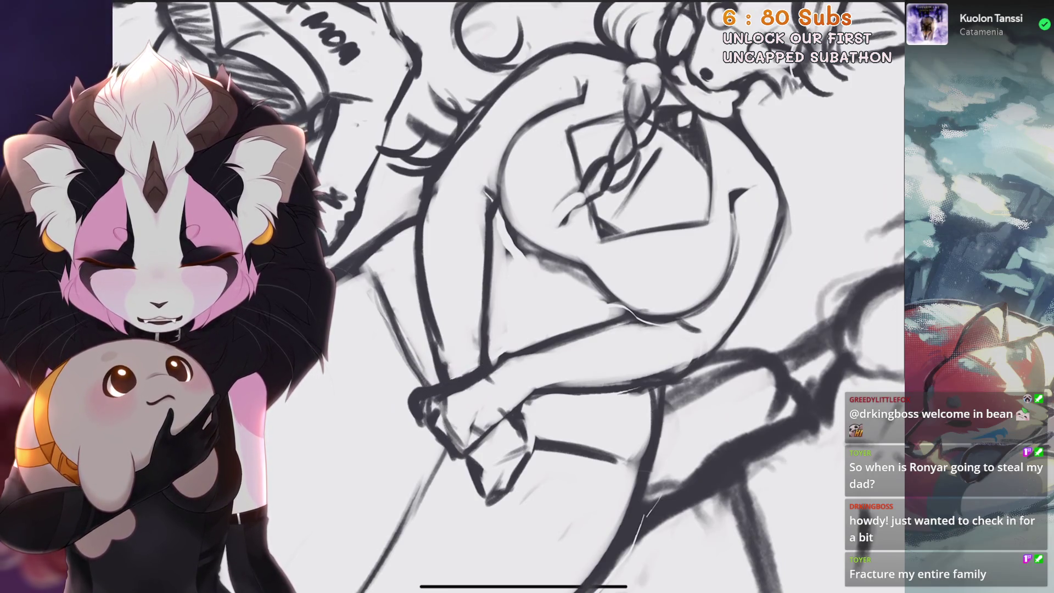
pyautogui.scroll(3, 526, 296)
pyautogui.moveTo(472, 329); pyautogui.dragTo(502, 318)
pyautogui.moveTo(461, 291)
pyautogui.mouseDown()
pyautogui.moveTo(518, 348)
pyautogui.moveTo(428, 386)
pyautogui.mouseUp()
# Undo the last erase, then lasso the clasped hands and rotate them slightly in Freeform
pyautogui.hotkey('ctrl', 'z')
pyautogui.press('s')
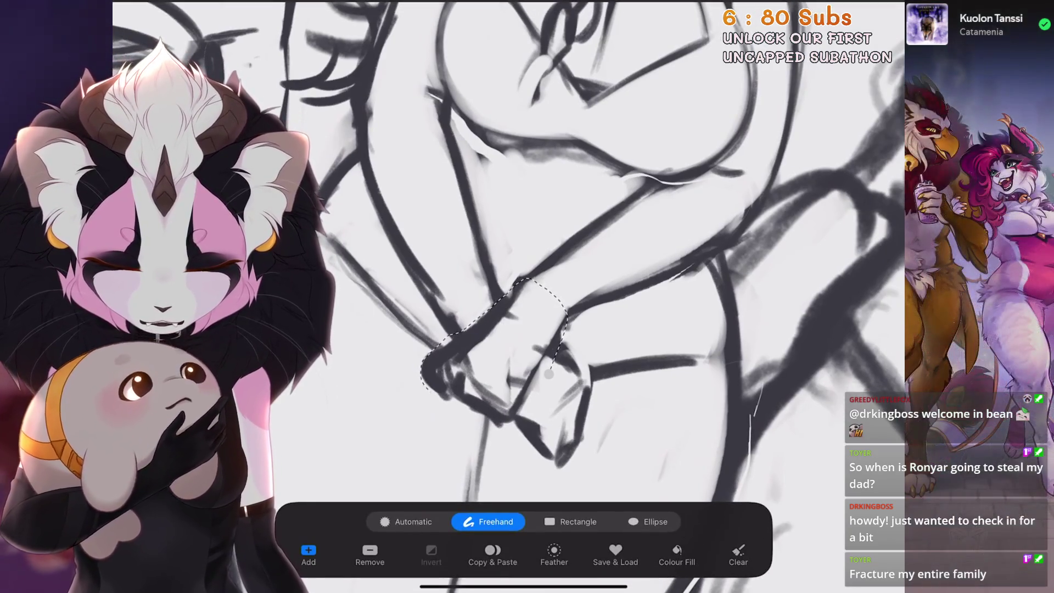
pyautogui.press('v')
pyautogui.click(424, 521)
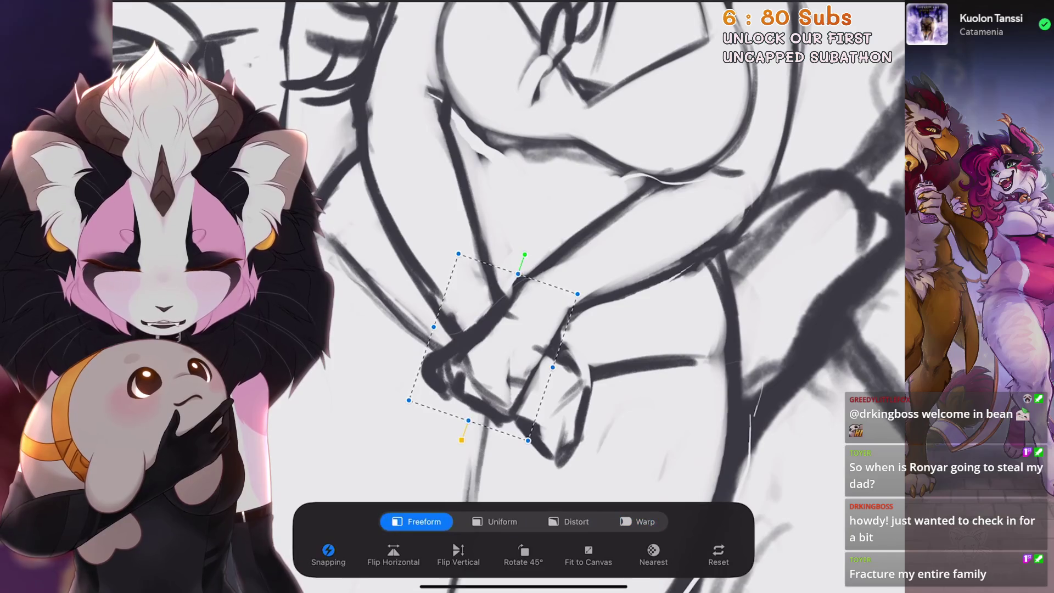
pyautogui.moveTo(521, 258); pyautogui.dragTo(542, 261)
pyautogui.press('s')
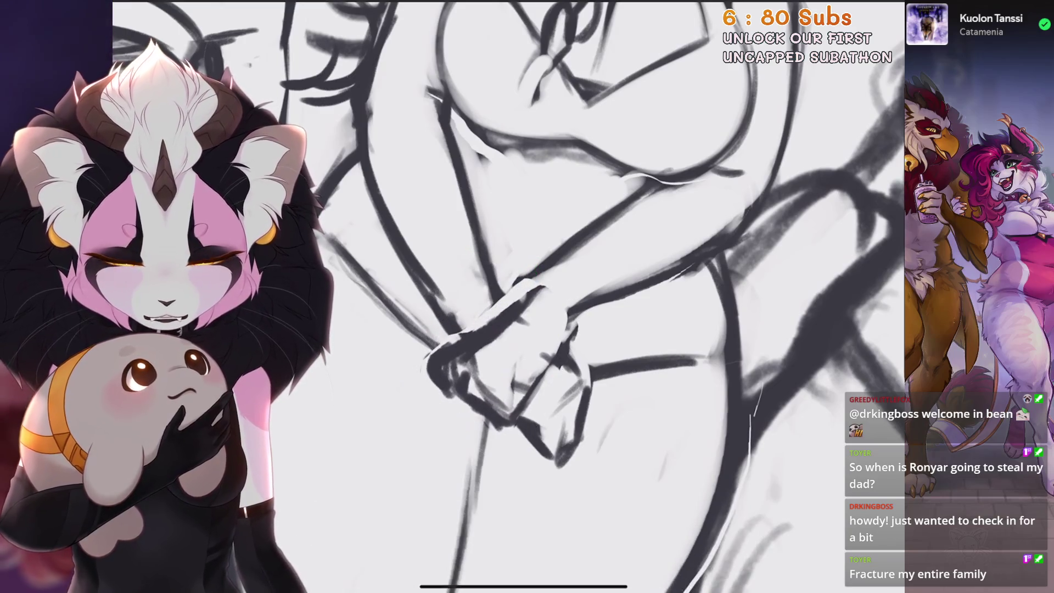
# Lasso the mom's upper arm, distort and warp it down to meet the hands
pyautogui.moveTo(647, 300)
pyautogui.mouseDown()
pyautogui.moveTo(752, 225)
pyautogui.moveTo(631, 175)
pyautogui.moveTo(548, 289)
pyautogui.mouseUp()
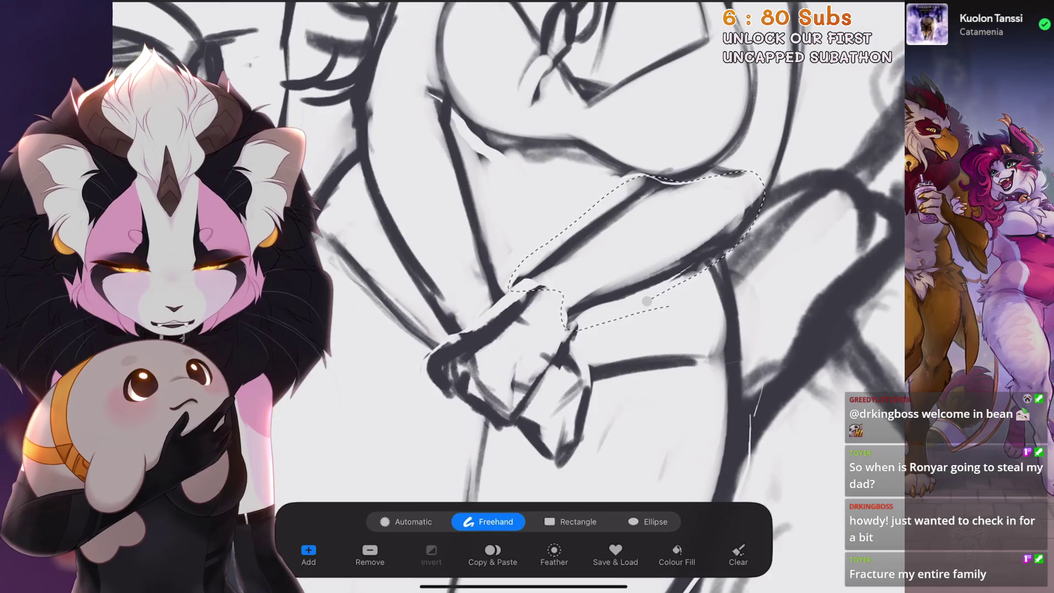
pyautogui.press('v')
pyautogui.click(568, 522)
pyautogui.moveTo(547, 354); pyautogui.dragTo(554, 365)
pyautogui.click(637, 522)
pyautogui.scroll(-5, 508, 296)
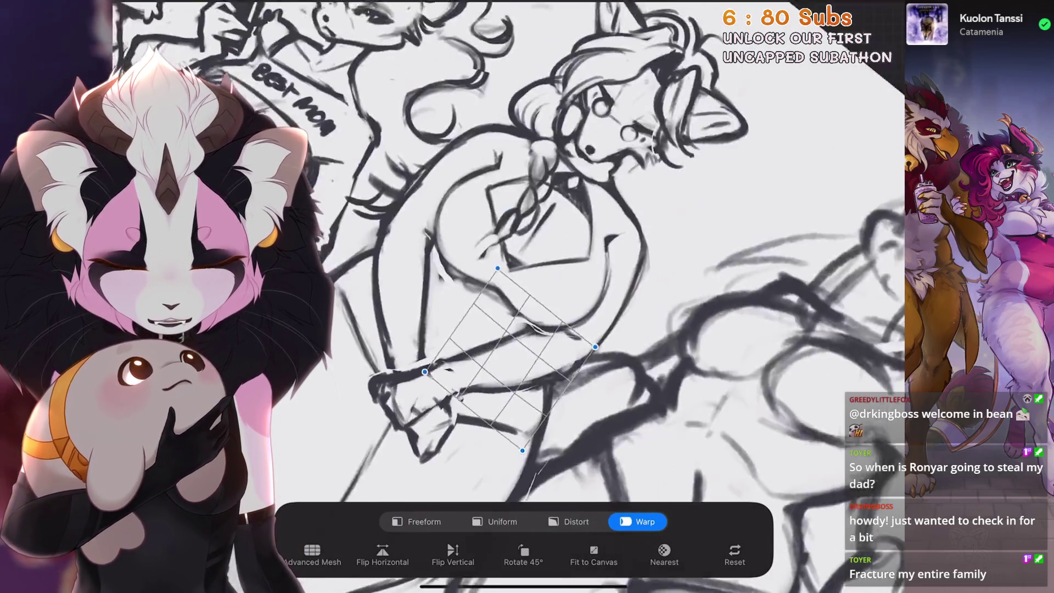
pyautogui.press('v')
pyautogui.scroll(-5, 587, 296)
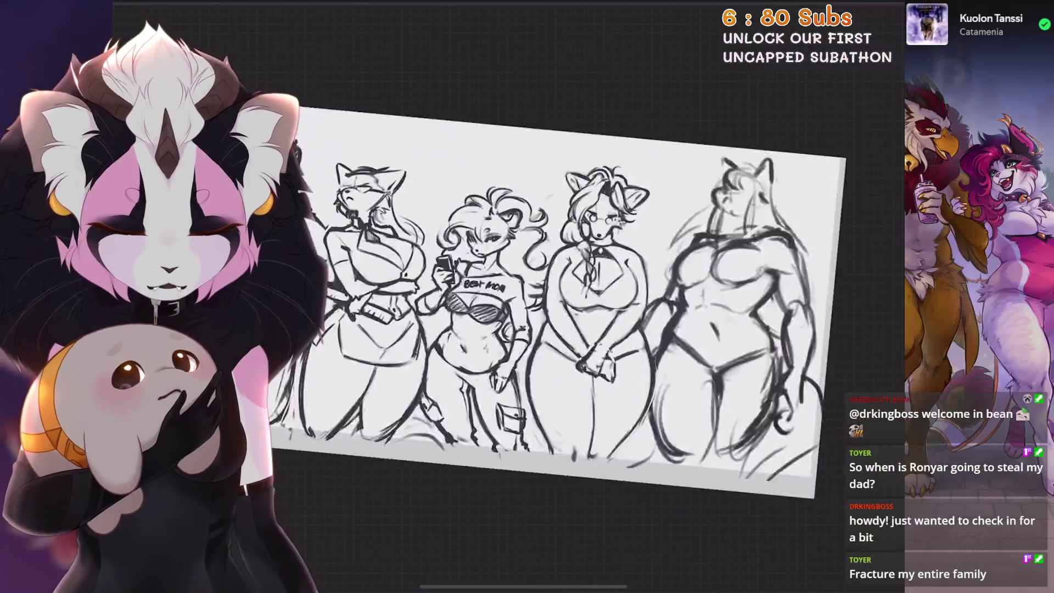
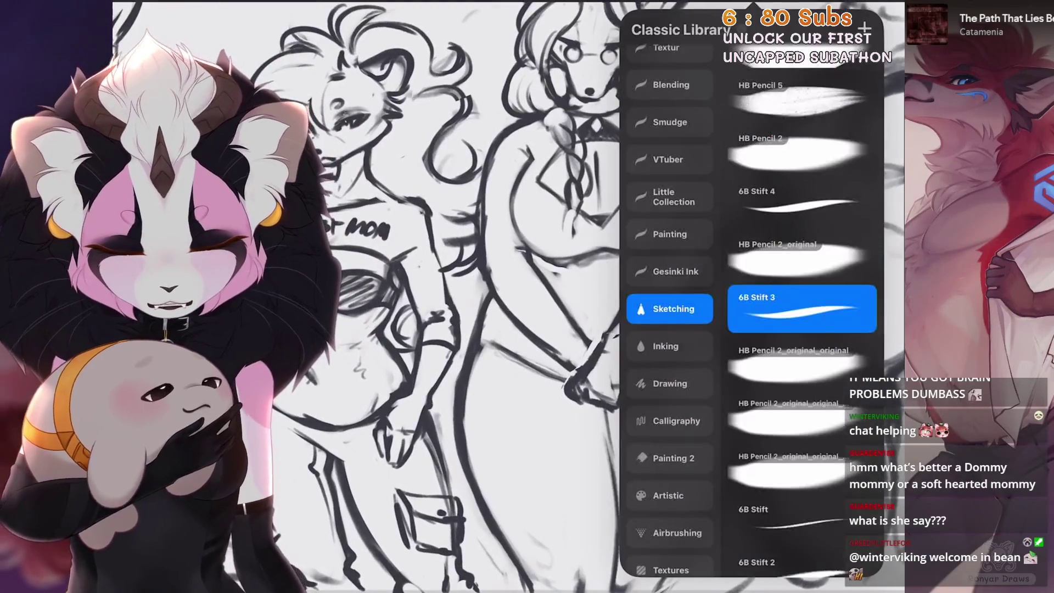
# Try a diagonal line near the fourth character's clasped hands, then undo it
pyautogui.hotkey('ctrl', 'z')
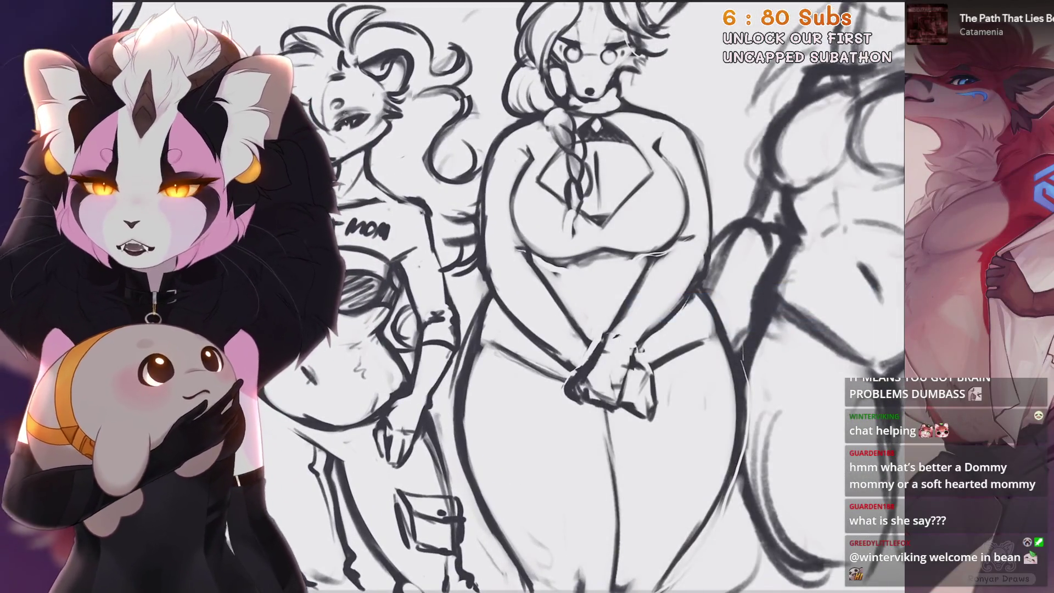
pyautogui.scroll(3, 522, 384)
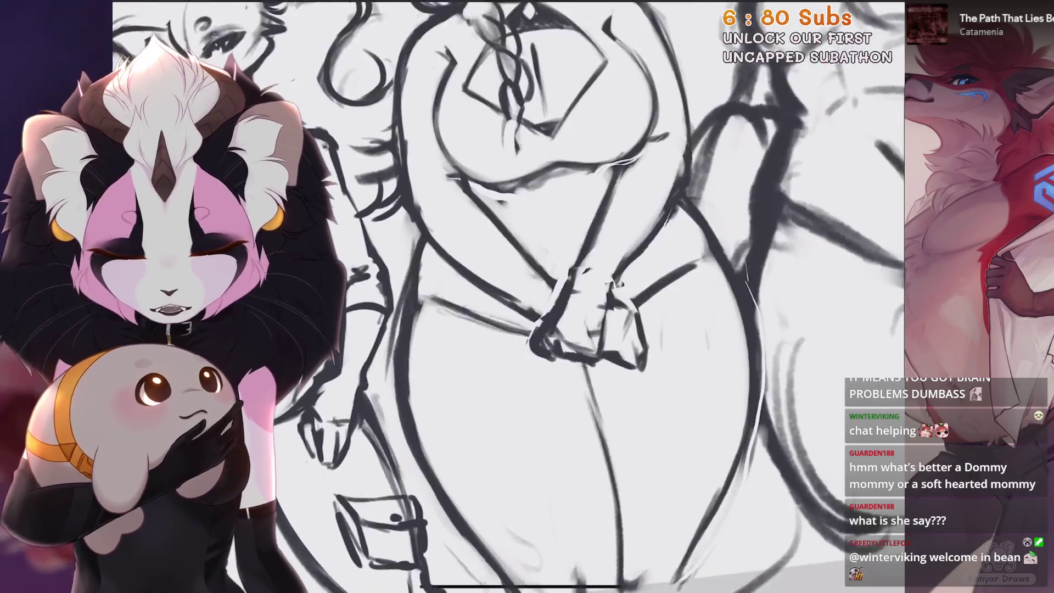
pyautogui.moveTo(401, 360); pyautogui.dragTo(502, 307)
pyautogui.hotkey('ctrl', 'z')
pyautogui.scroll(2, 549, 296)
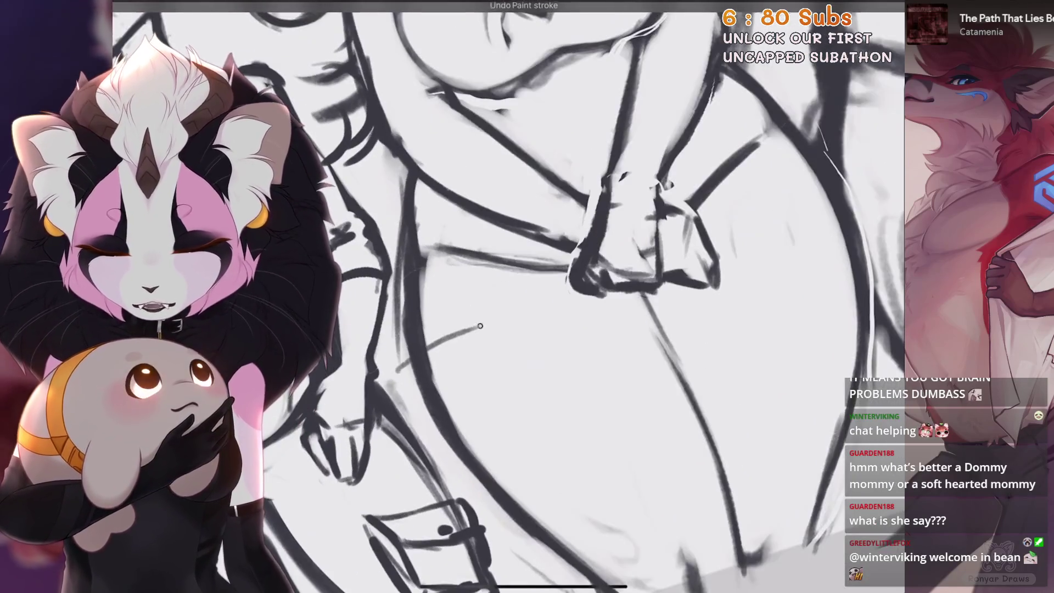
pyautogui.scroll(2, 549, 296)
# Redraw the hip curve, discarding the zigzag and thigh strokes
pyautogui.moveTo(439, 356)
pyautogui.mouseDown()
pyautogui.moveTo(502, 312)
pyautogui.moveTo(549, 309)
pyautogui.moveTo(603, 266)
pyautogui.mouseUp()
pyautogui.hotkey('ctrl', 'z')
pyautogui.moveTo(521, 275)
pyautogui.mouseDown()
pyautogui.moveTo(497, 284)
pyautogui.moveTo(430, 351)
pyautogui.moveTo(443, 367)
pyautogui.mouseUp()
pyautogui.moveTo(457, 310)
pyautogui.mouseDown()
pyautogui.moveTo(535, 271)
pyautogui.moveTo(592, 263)
pyautogui.mouseUp()
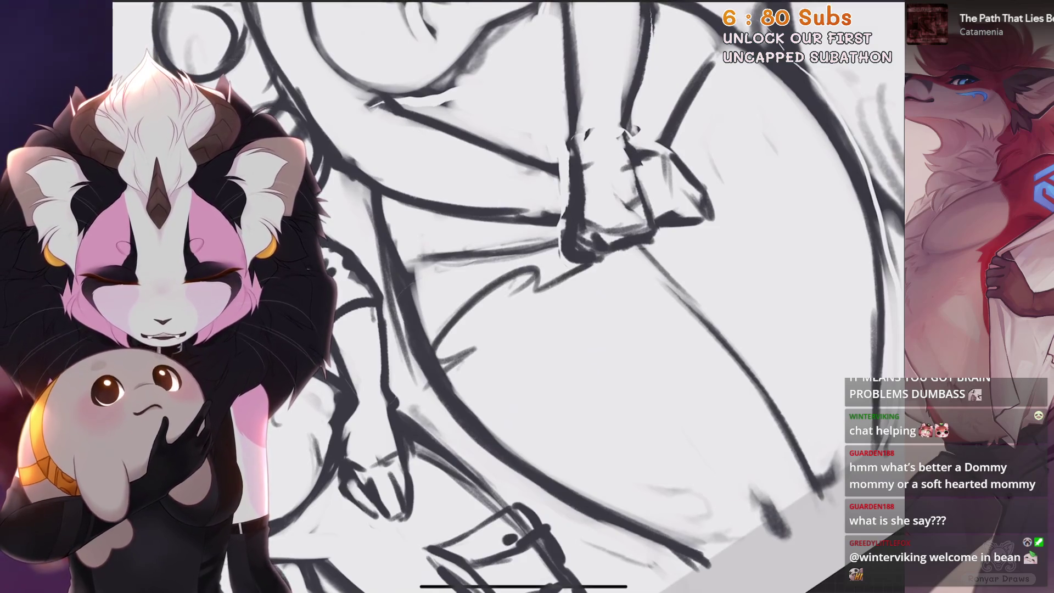
pyautogui.scroll(-3, 549, 296)
pyautogui.hotkey('ctrl', 'z')
# Test short strokes and a hooked curve below the hands, then remove them
pyautogui.moveTo(483, 427); pyautogui.dragTo(478, 357)
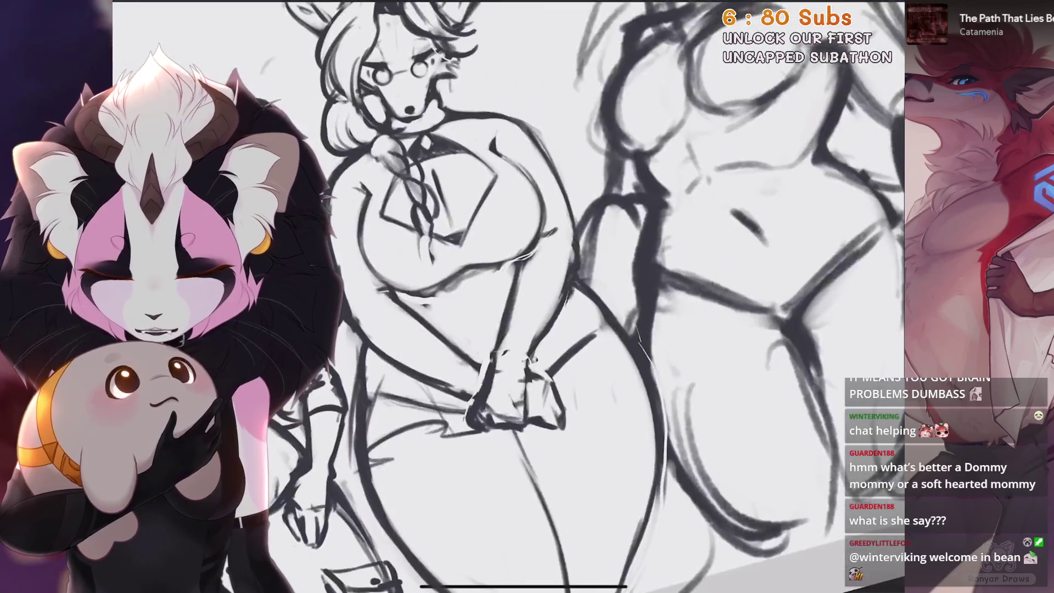
pyautogui.moveTo(554, 392); pyautogui.dragTo(607, 352)
pyautogui.hotkey('ctrl', 'z')
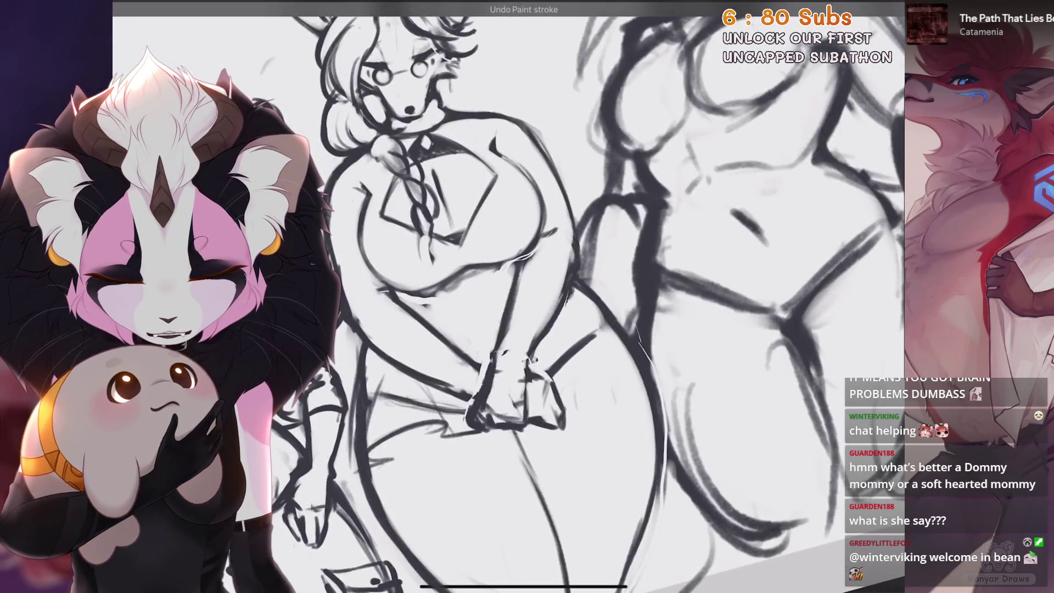
pyautogui.moveTo(559, 389)
pyautogui.mouseDown()
pyautogui.moveTo(603, 339)
pyautogui.moveTo(602, 365)
pyautogui.moveTo(628, 349)
pyautogui.moveTo(659, 350)
pyautogui.mouseUp()
pyautogui.scroll(-3, 548, 296)
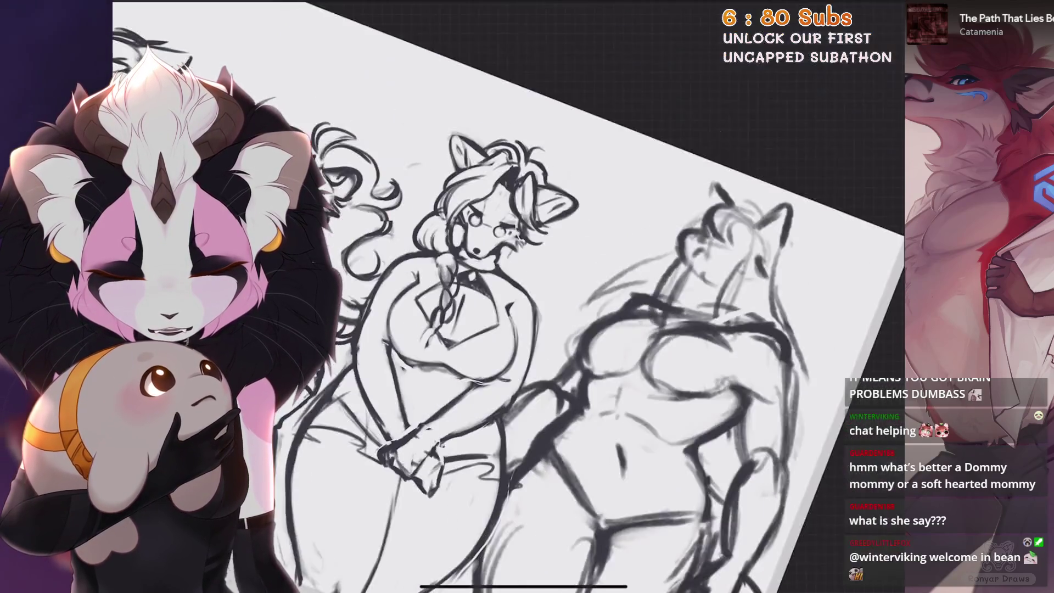
pyautogui.hotkey('ctrl', 'z')
pyautogui.hotkey('ctrl', 'z')
pyautogui.hotkey('ctrl', 'z')
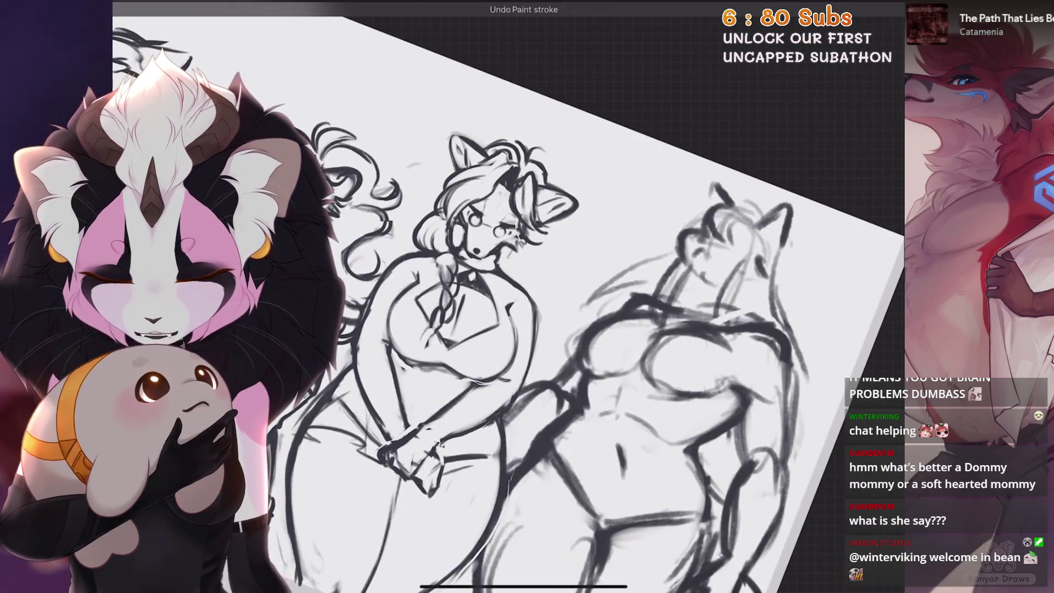
# Add a thin hip line and try hatching at the hip, undoing the hatching
pyautogui.scroll(3, 604, 296)
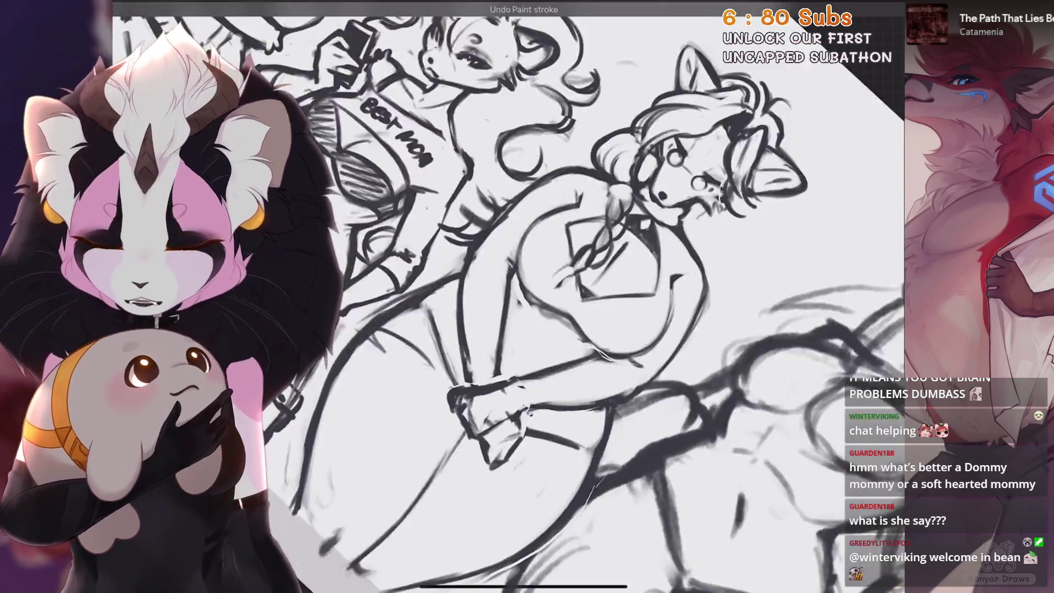
pyautogui.scroll(1, 548, 296)
pyautogui.moveTo(420, 299)
pyautogui.mouseDown()
pyautogui.moveTo(398, 324)
pyautogui.moveTo(433, 340)
pyautogui.moveTo(381, 379)
pyautogui.mouseUp()
pyautogui.scroll(2, 549, 297)
pyautogui.moveTo(439, 356); pyautogui.dragTo(371, 428)
pyautogui.moveTo(414, 395); pyautogui.dragTo(378, 443)
pyautogui.scroll(3, 549, 296)
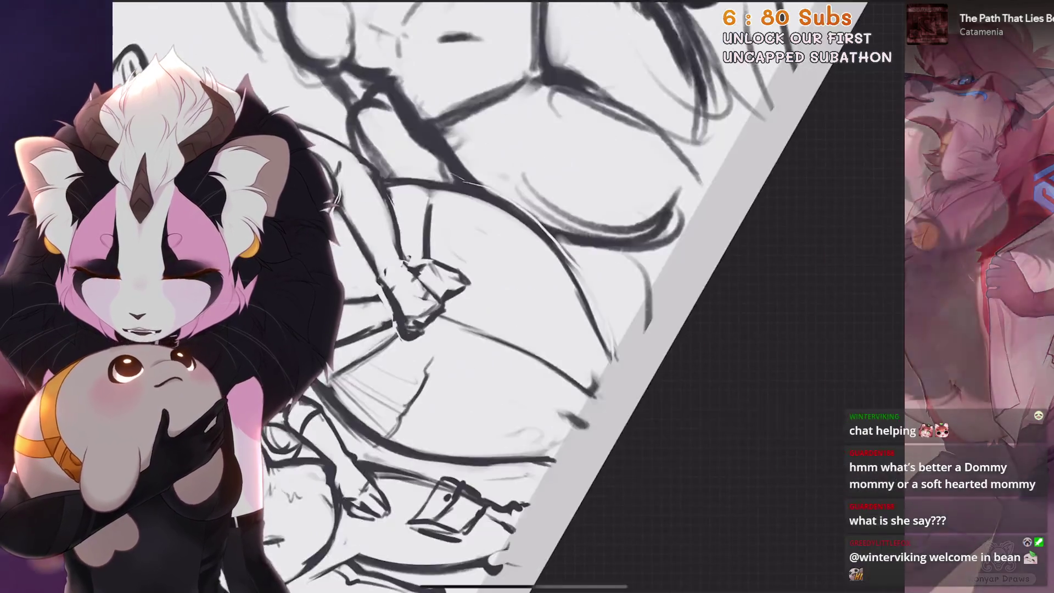
pyautogui.hotkey('ctrl', 'z')
pyautogui.hotkey('ctrl', 'z')
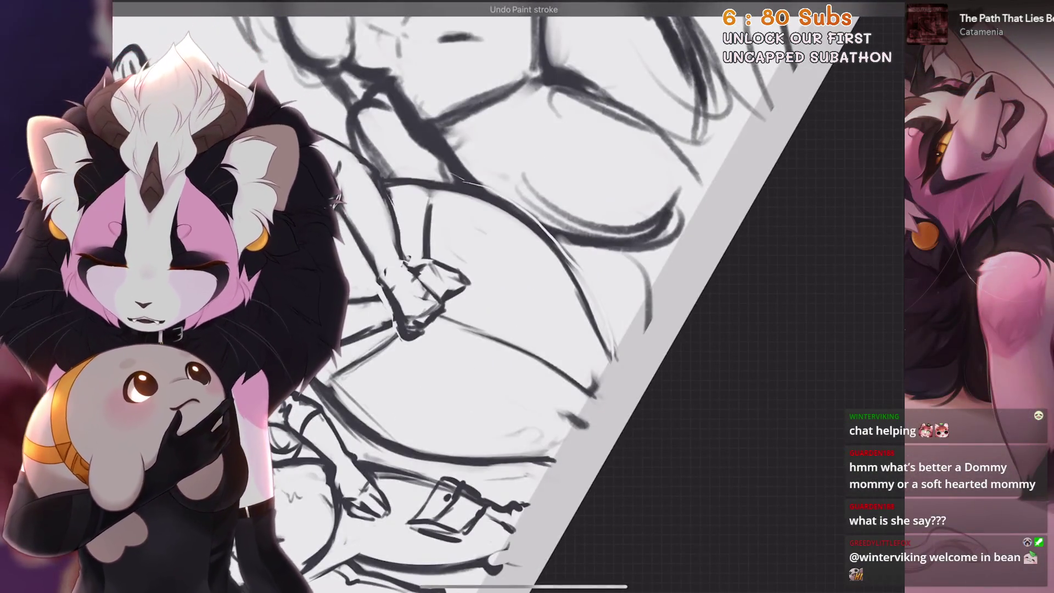
# Redraw the thin line down the hip and add a thin stroke near the hand
pyautogui.scroll(2, 549, 296)
pyautogui.moveTo(461, 348); pyautogui.dragTo(387, 442)
pyautogui.hotkey('ctrl', 'z')
pyautogui.moveTo(468, 341); pyautogui.dragTo(396, 433)
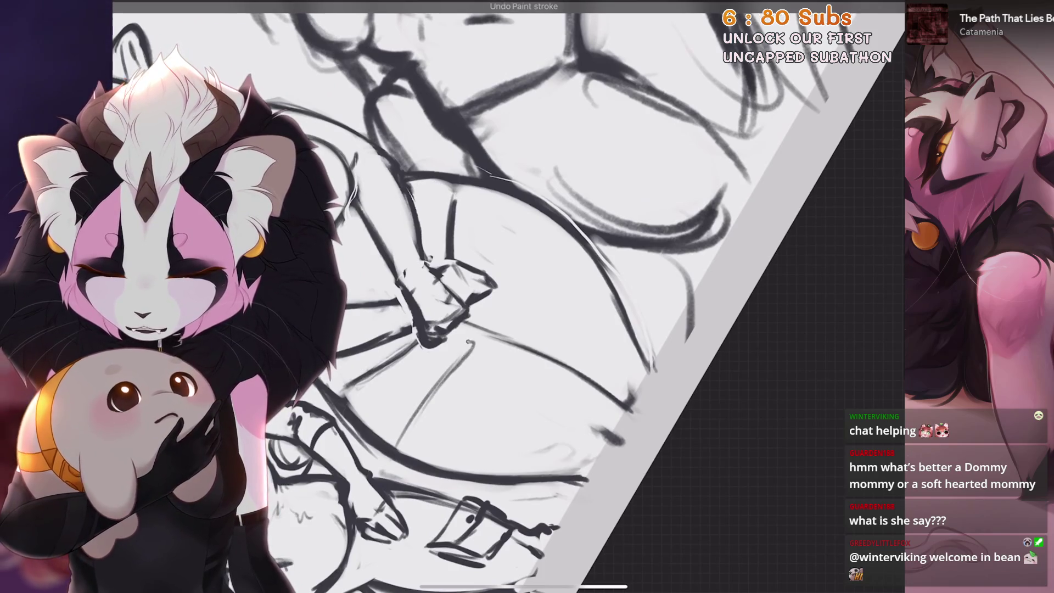
pyautogui.moveTo(496, 294)
pyautogui.mouseDown()
pyautogui.moveTo(398, 438)
pyautogui.moveTo(387, 481)
pyautogui.moveTo(402, 488)
pyautogui.mouseUp()
# Sketch short strokes at the hands and leg, undoing the ones that miss
pyautogui.scroll(-5, 510, 297)
pyautogui.scroll(5, 439, 456)
pyautogui.moveTo(508, 420); pyautogui.dragTo(395, 473)
pyautogui.scroll(-3, 527, 296)
pyautogui.moveTo(512, 387); pyautogui.dragTo(418, 475)
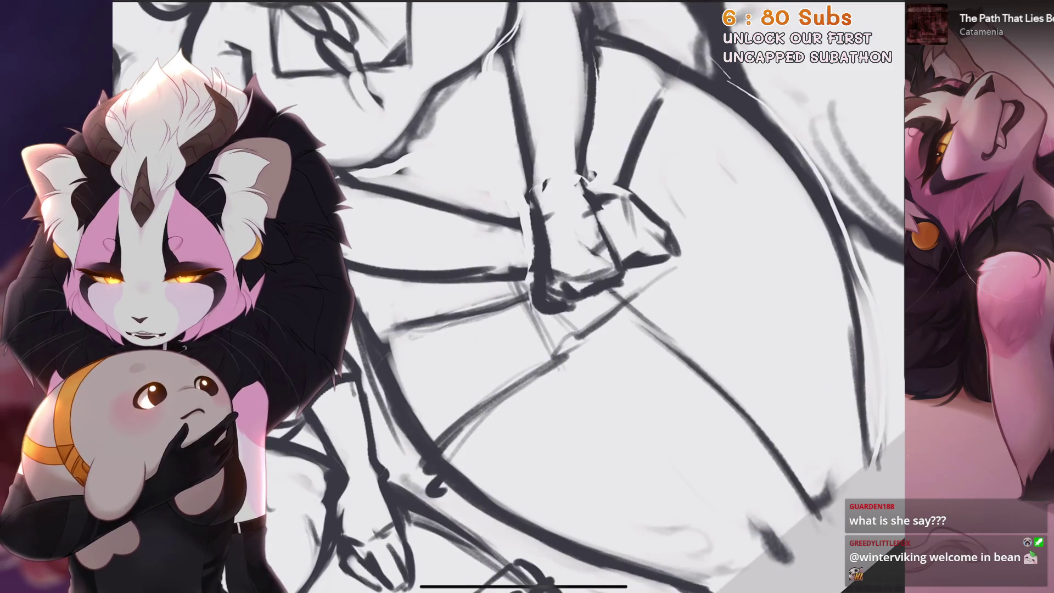
pyautogui.scroll(-5, 510, 296)
pyautogui.hotkey('ctrl', 'z')
pyautogui.moveTo(357, 422); pyautogui.dragTo(329, 508)
pyautogui.hotkey('ctrl', 'z')
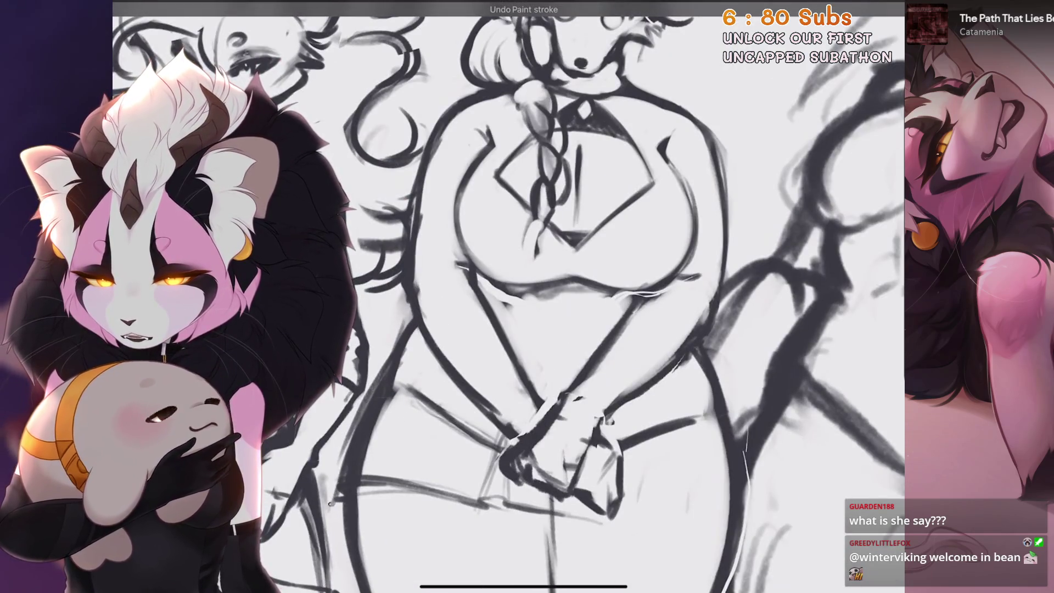
# Draw a dark line up toward the hands and a short vertical line below them
pyautogui.hscroll(5, 511, 297)
pyautogui.scroll(5, 510, 296)
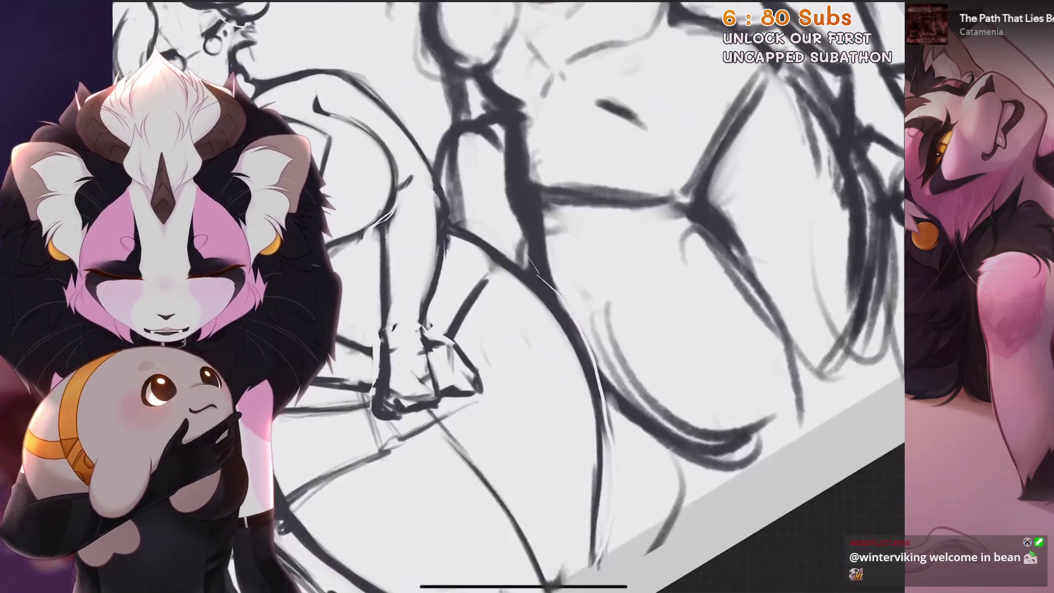
pyautogui.moveTo(439, 417); pyautogui.dragTo(560, 332)
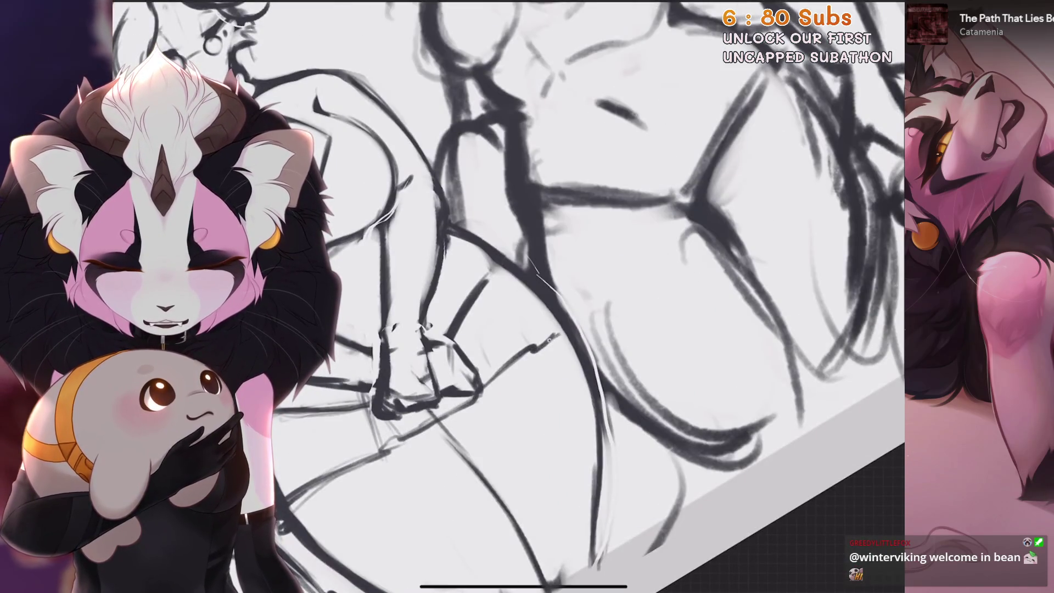
pyautogui.scroll(-5, 511, 297)
pyautogui.moveTo(498, 414); pyautogui.dragTo(503, 496)
pyautogui.scroll(-5, 510, 296)
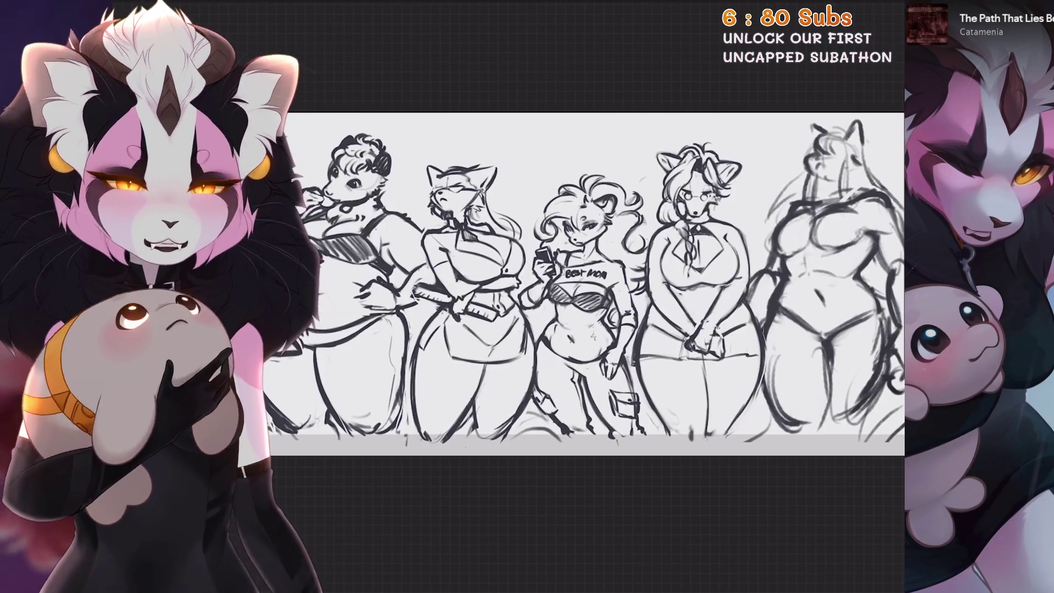
pyautogui.scroll(10, 518, 348)
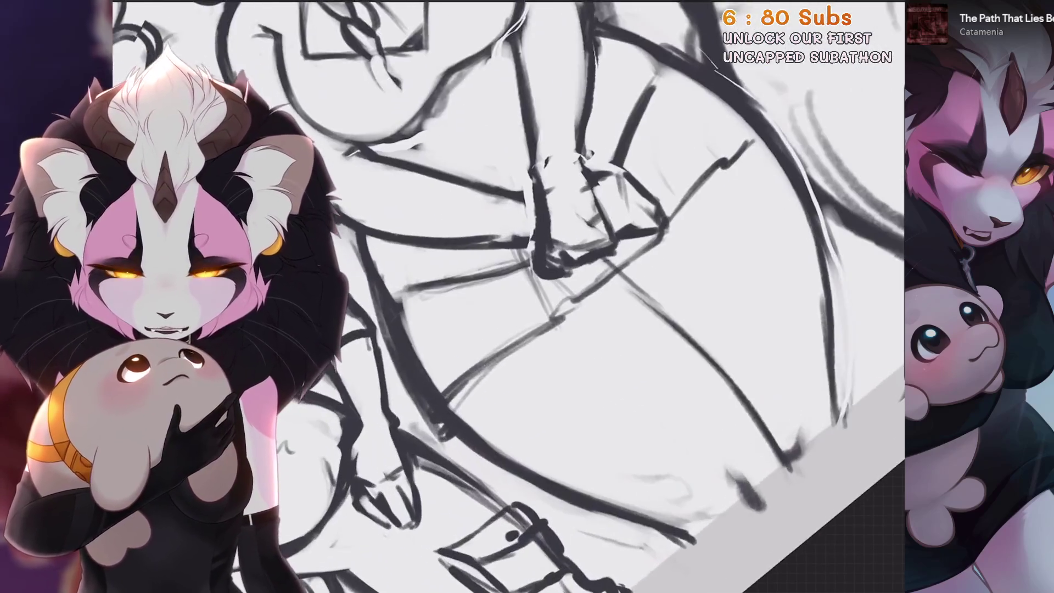
# Erase the diagonal lines across the legs, then undo to restore them
pyautogui.moveTo(518, 347); pyautogui.dragTo(610, 266)
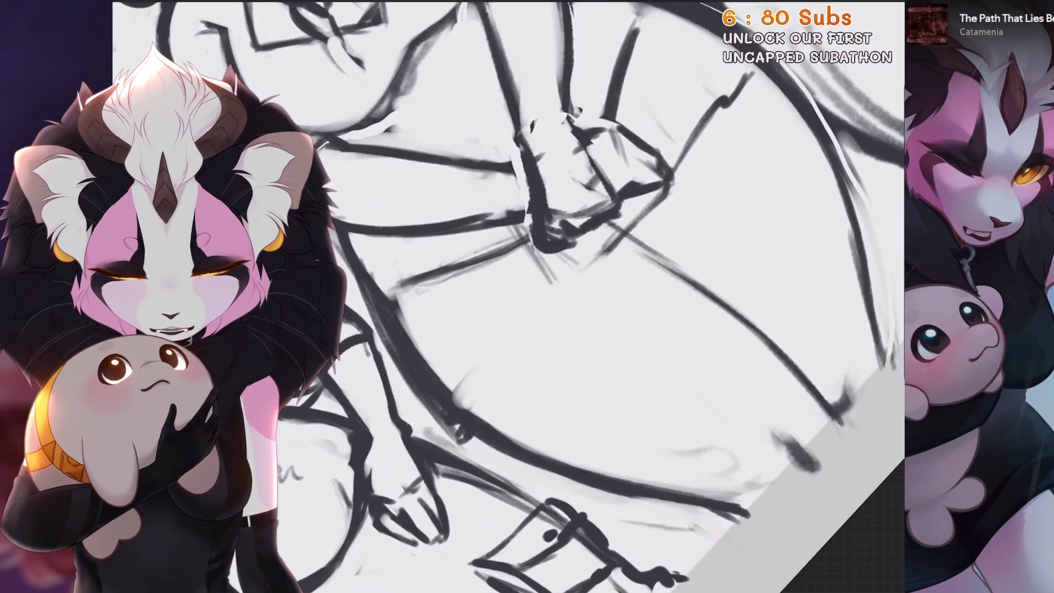
pyautogui.hotkey('ctrl', 'z')
pyautogui.hotkey('ctrl', 'z')
pyautogui.hotkey('ctrl', 'z')
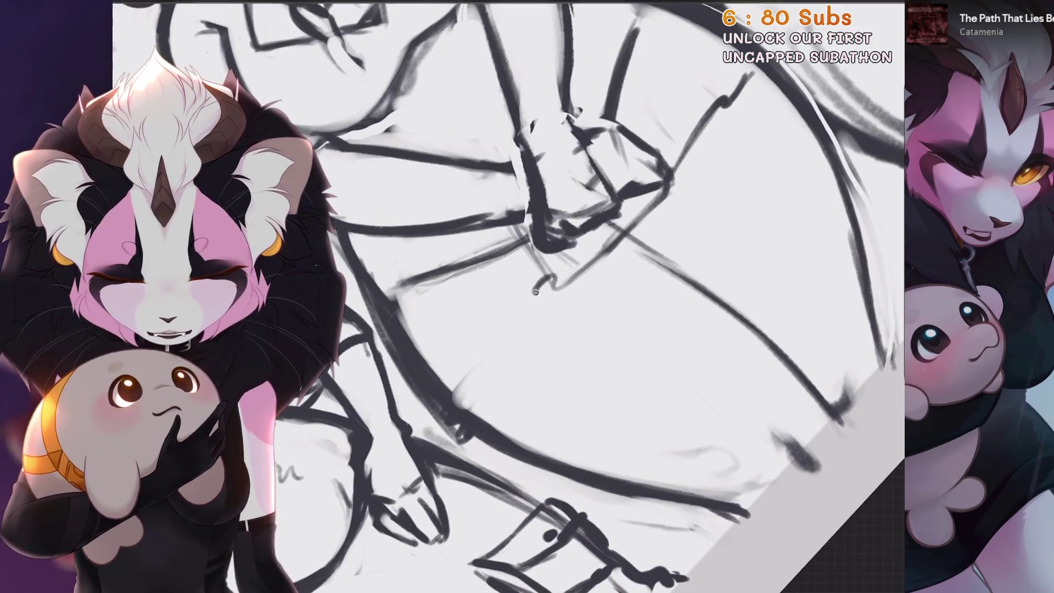
pyautogui.hotkey('ctrl', 'z')
pyautogui.scroll(-10, 508, 297)
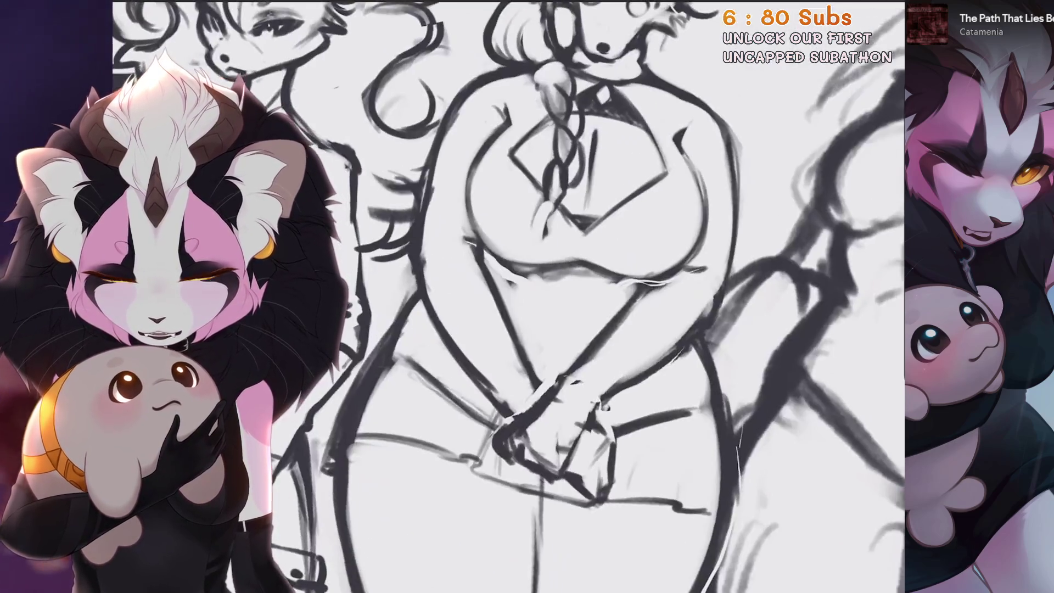
pyautogui.scroll(10, 556, 320)
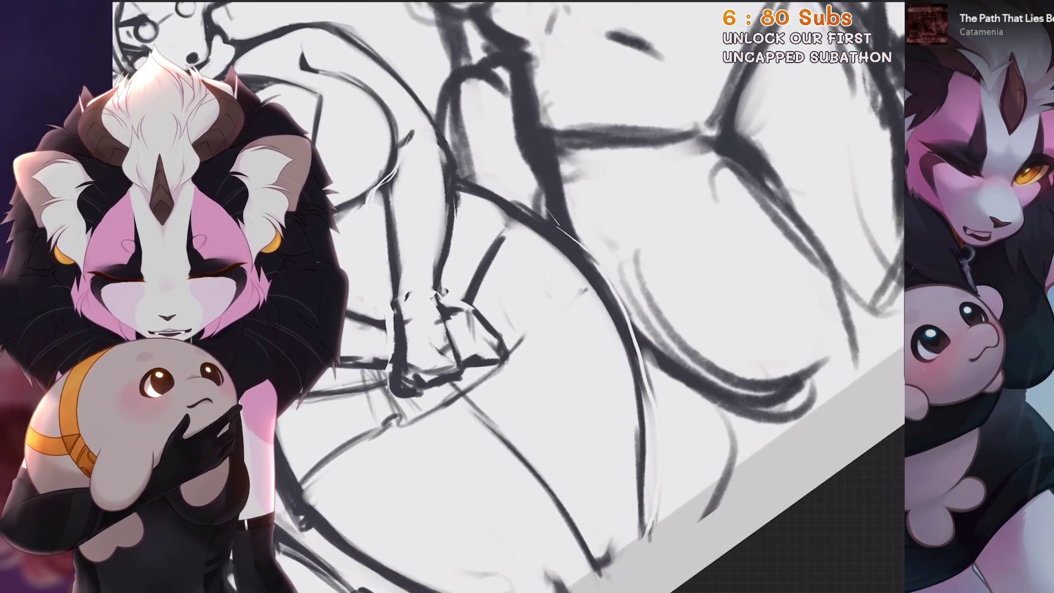
pyautogui.scroll(-5, 508, 296)
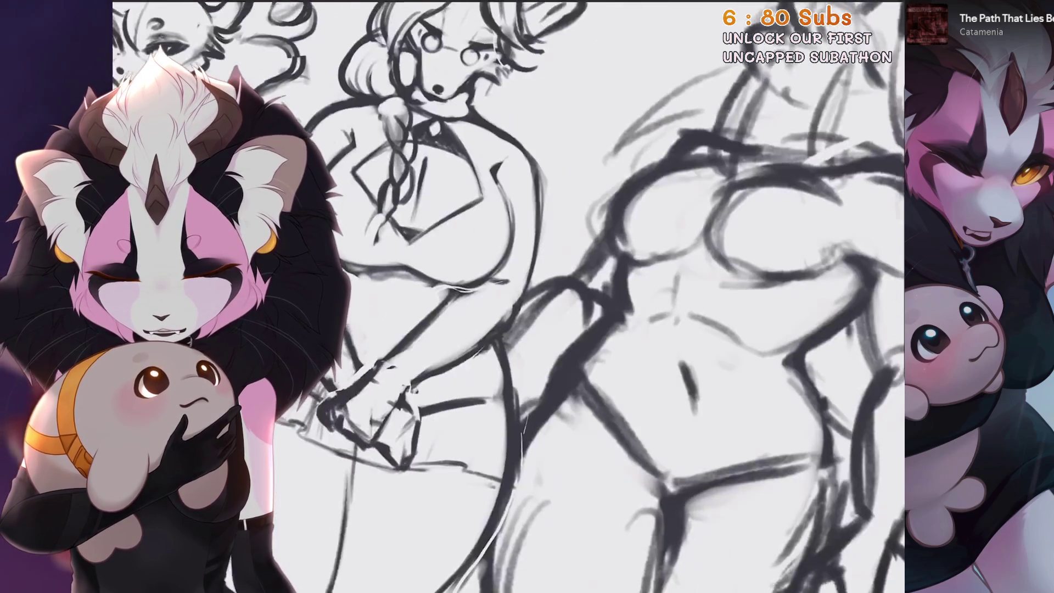
# Undo recent strokes near the hands, including a trial line at the hip
pyautogui.hotkey('ctrl', 'z')
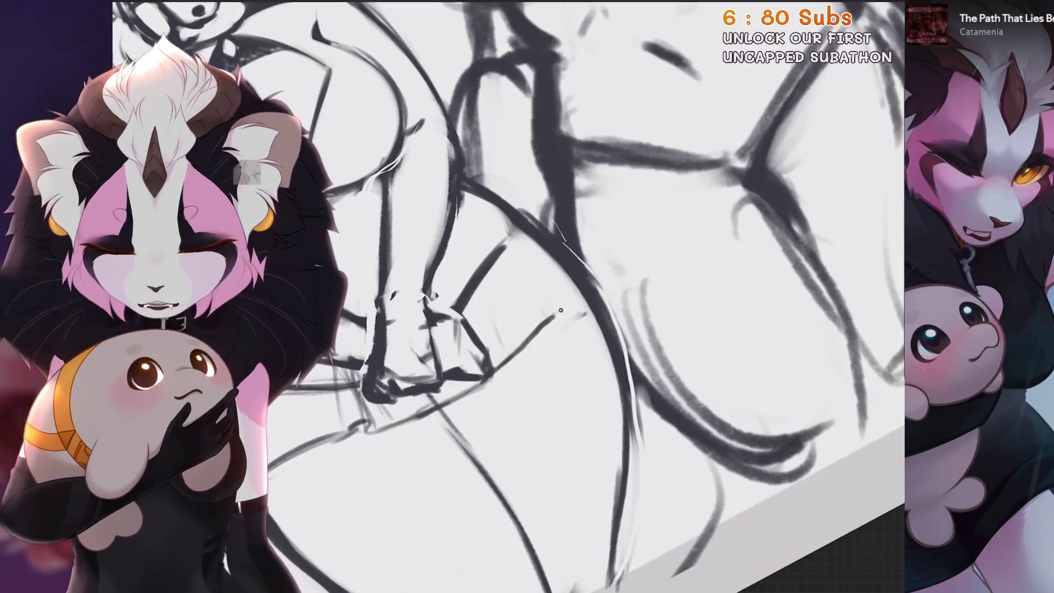
pyautogui.hotkey('ctrl', 'z')
pyautogui.moveTo(486, 373); pyautogui.dragTo(546, 317)
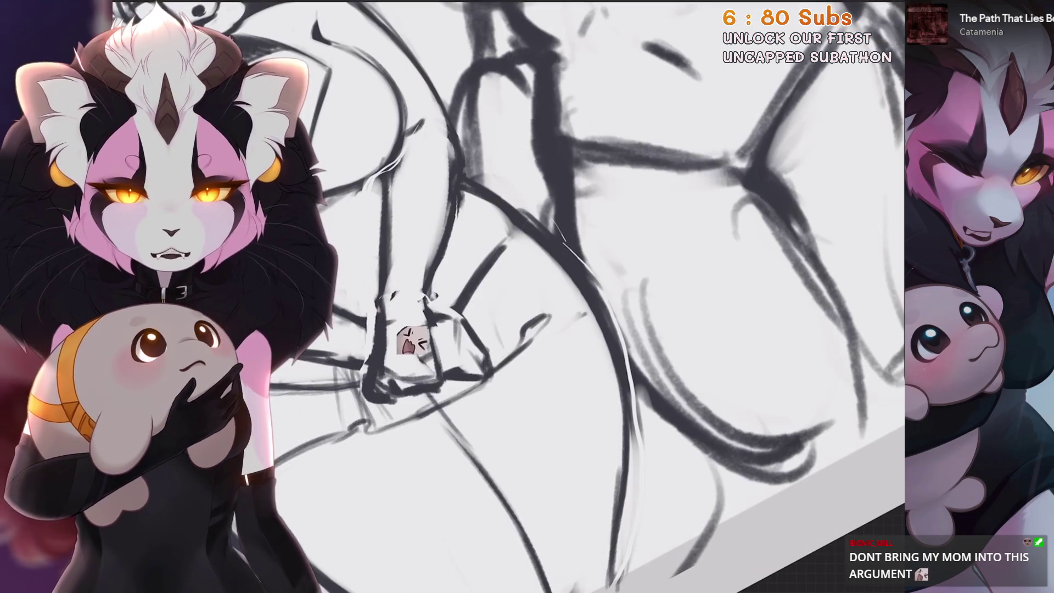
pyautogui.hotkey('ctrl', 'z')
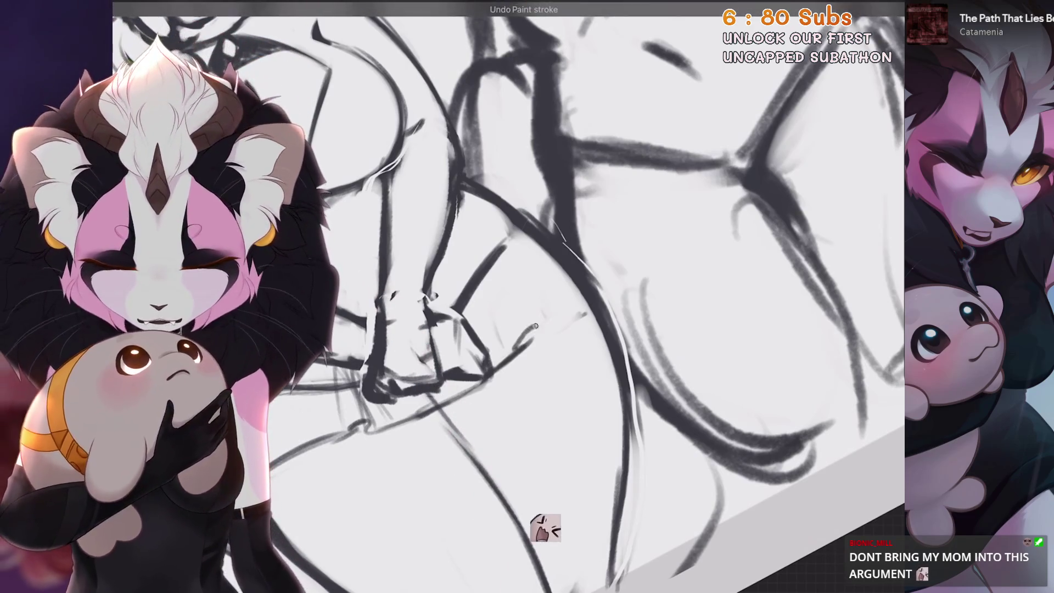
pyautogui.hotkey('ctrl', 'z')
pyautogui.scroll(-3, 490, 442)
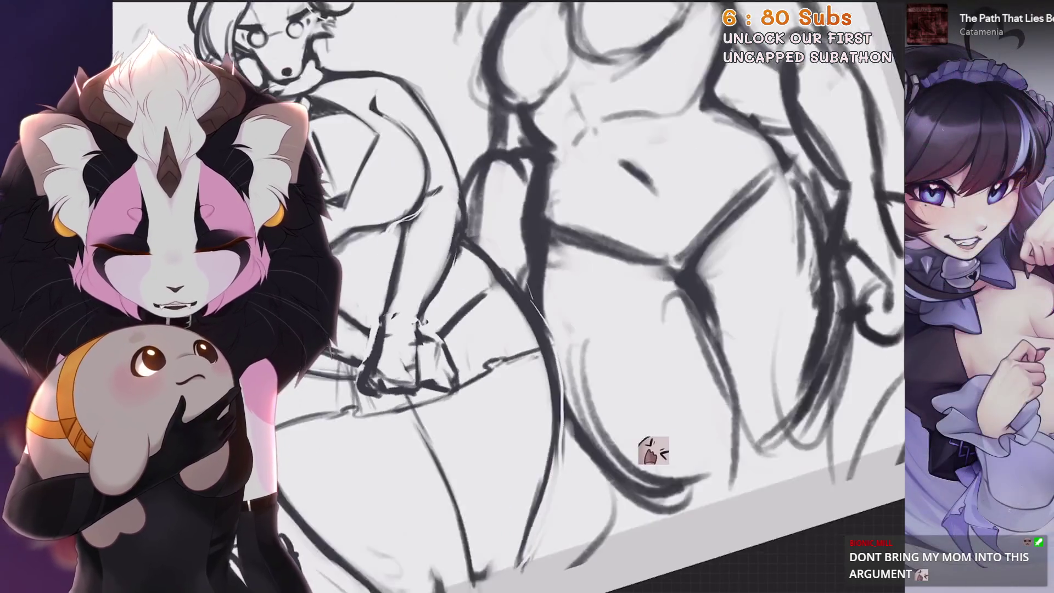
pyautogui.hotkey('ctrl', 'z')
# Zoom in around the hands, undo a small stroke, and redo it
pyautogui.scroll(3, 700, 492)
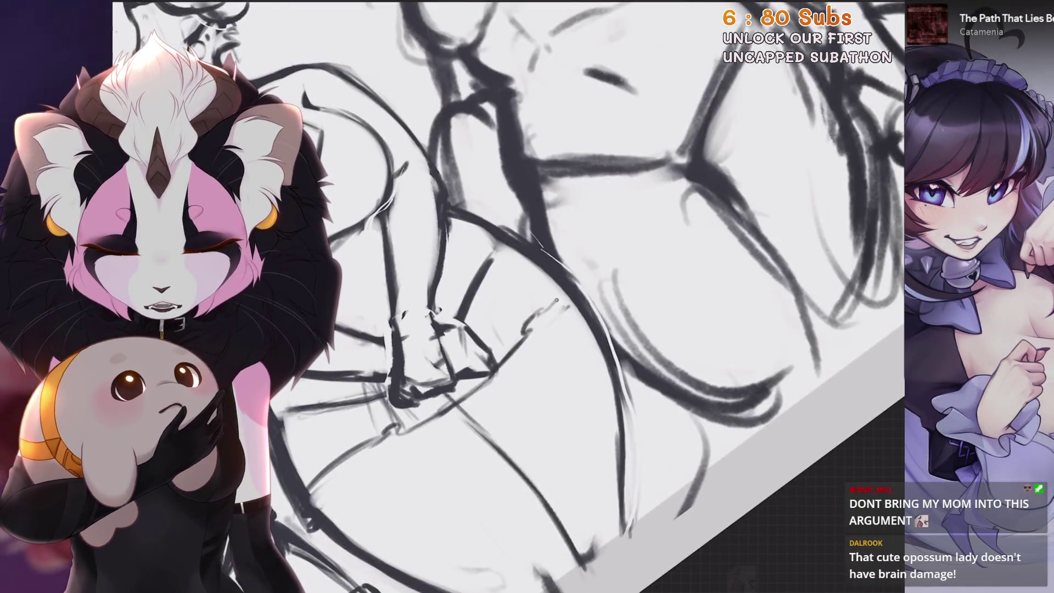
pyautogui.scroll(-5, 724, 544)
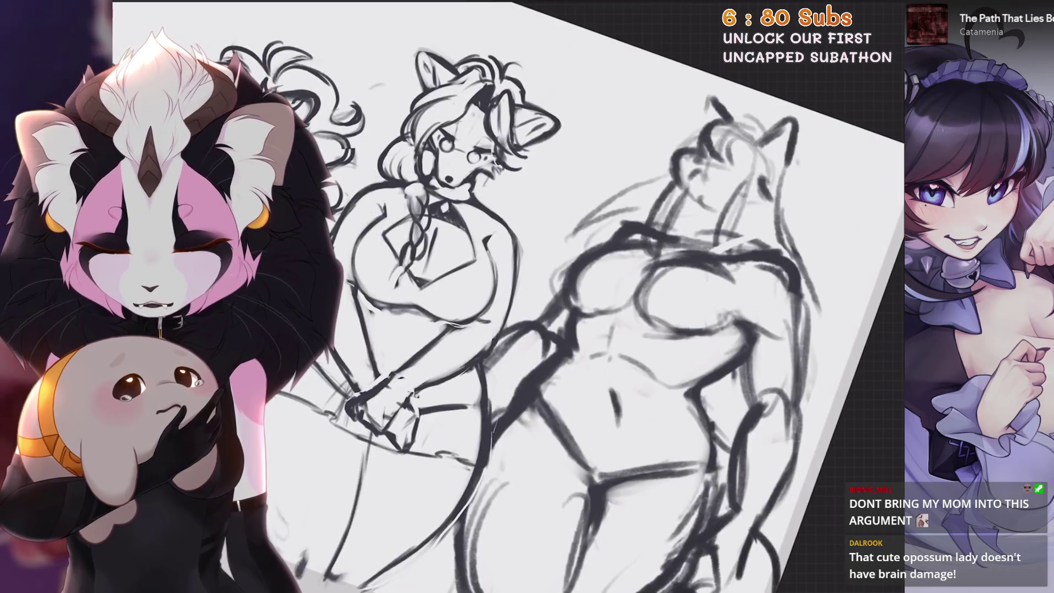
pyautogui.scroll(3, 603, 297)
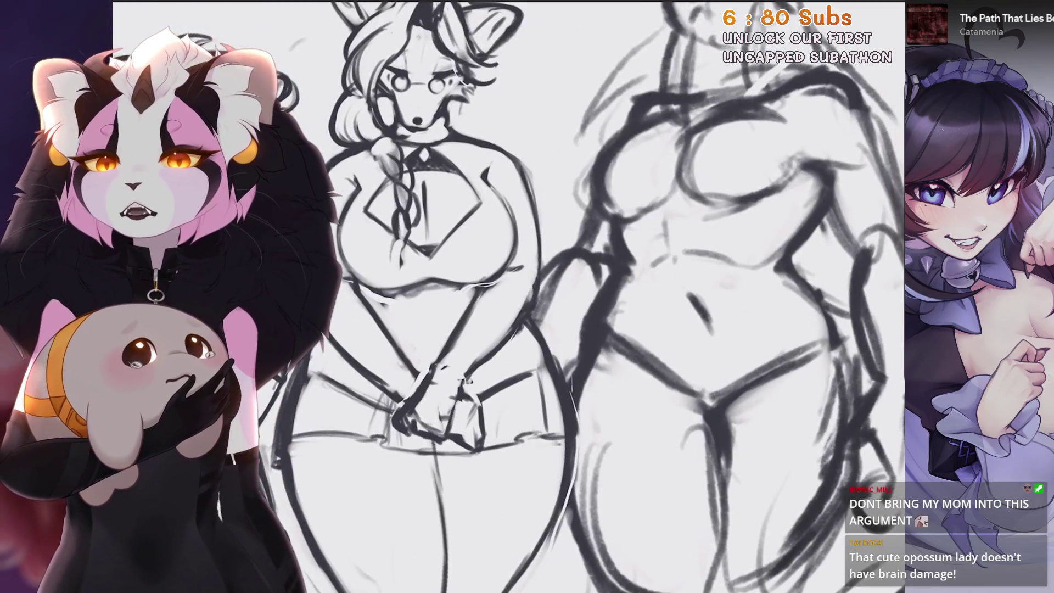
pyautogui.scroll(2, 439, 384)
pyautogui.scroll(3, 556, 334)
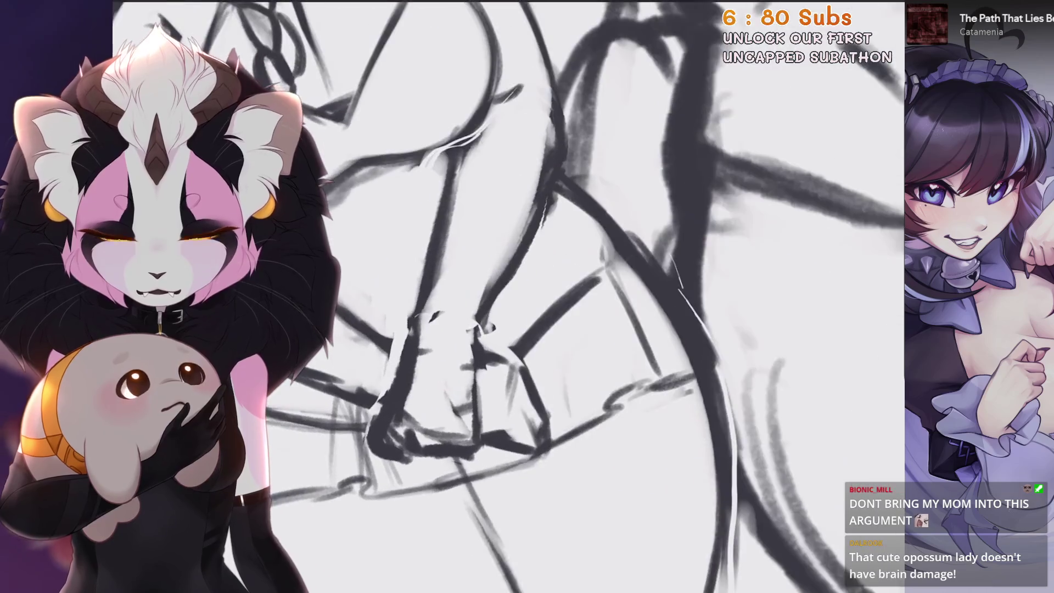
pyautogui.scroll(-5, 515, 341)
pyautogui.scroll(2, 514, 340)
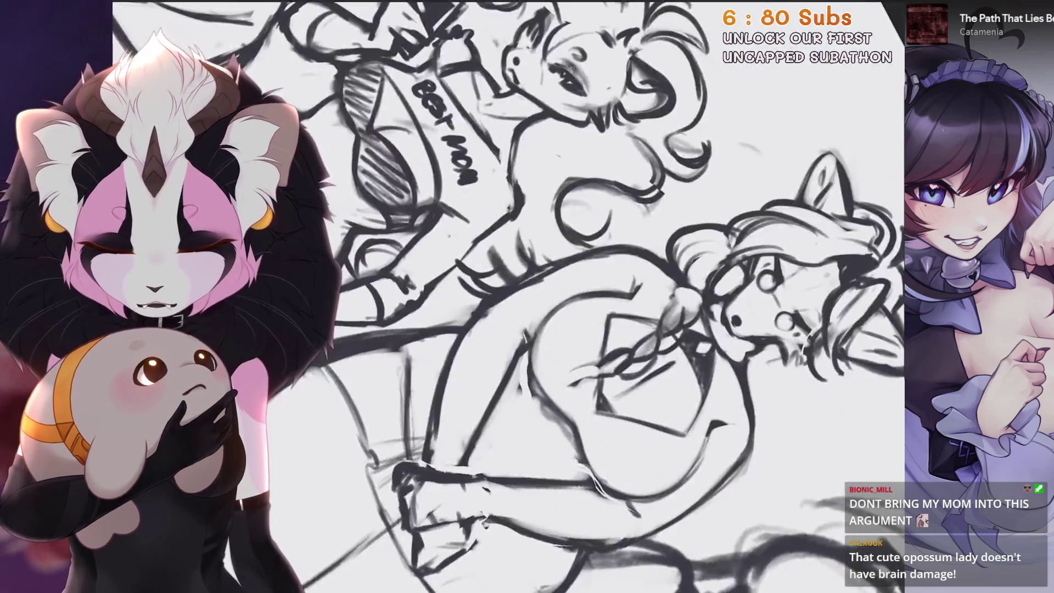
pyautogui.scroll(2, 410, 437)
pyautogui.hotkey('ctrl', 'z')
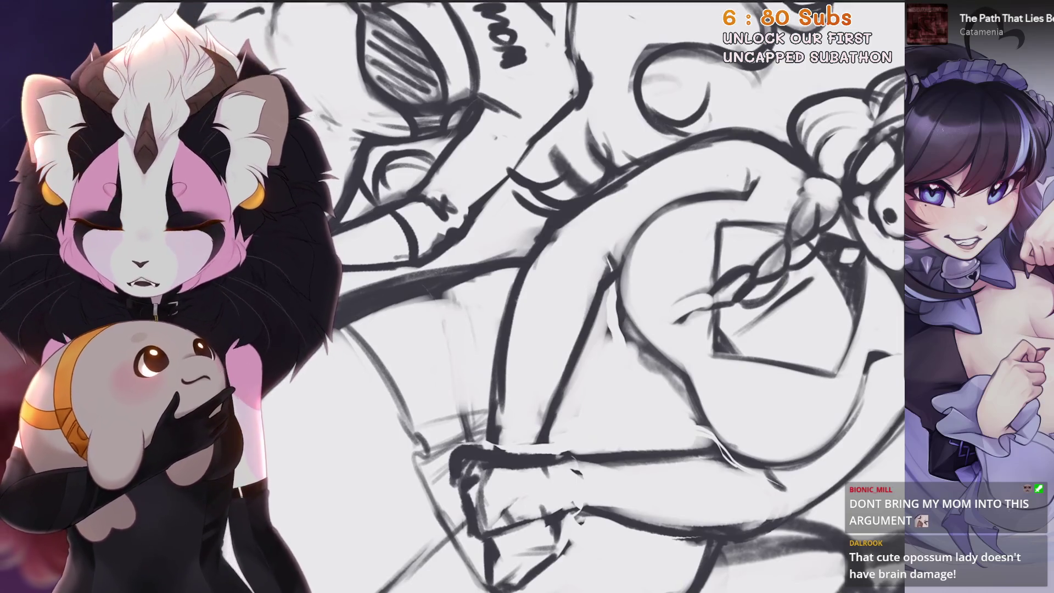
pyautogui.hotkey('ctrl', 'shift', 'z')
pyautogui.scroll(2, 509, 297)
pyautogui.scroll(-3, 508, 372)
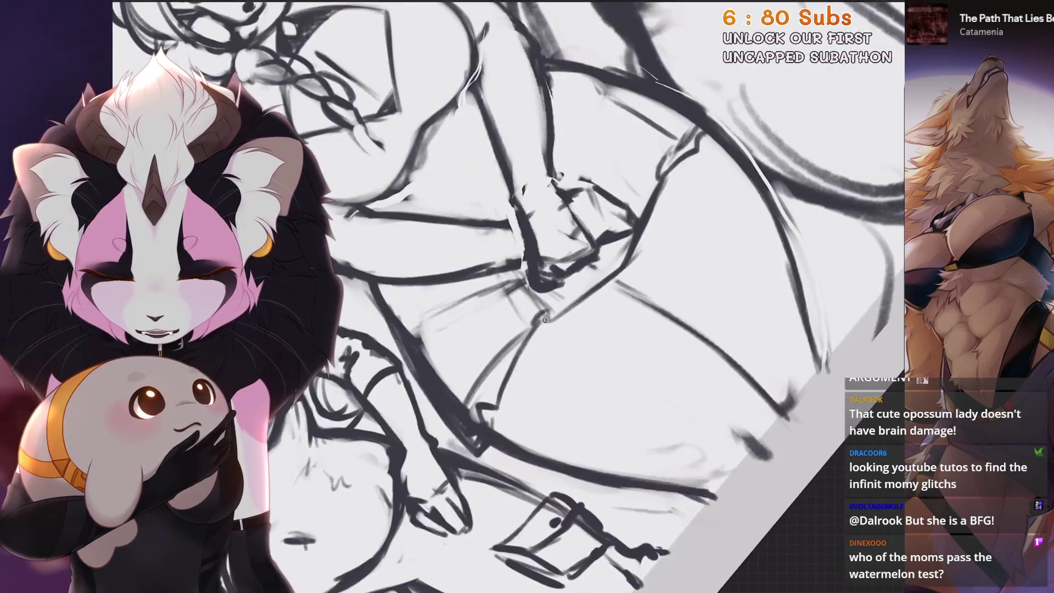
# Bring the clasped hands into view upright and undo several stray strokes
pyautogui.moveTo(537, 327); pyautogui.dragTo(548, 245)
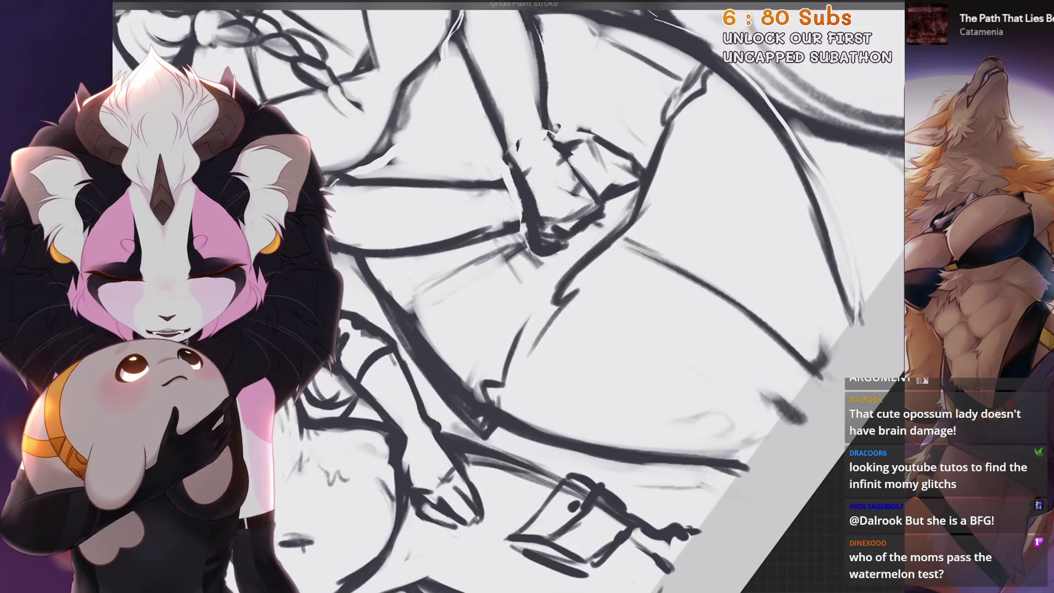
pyautogui.scroll(-3, 509, 296)
pyautogui.scroll(3, 509, 296)
pyautogui.scroll(-3, 518, 318)
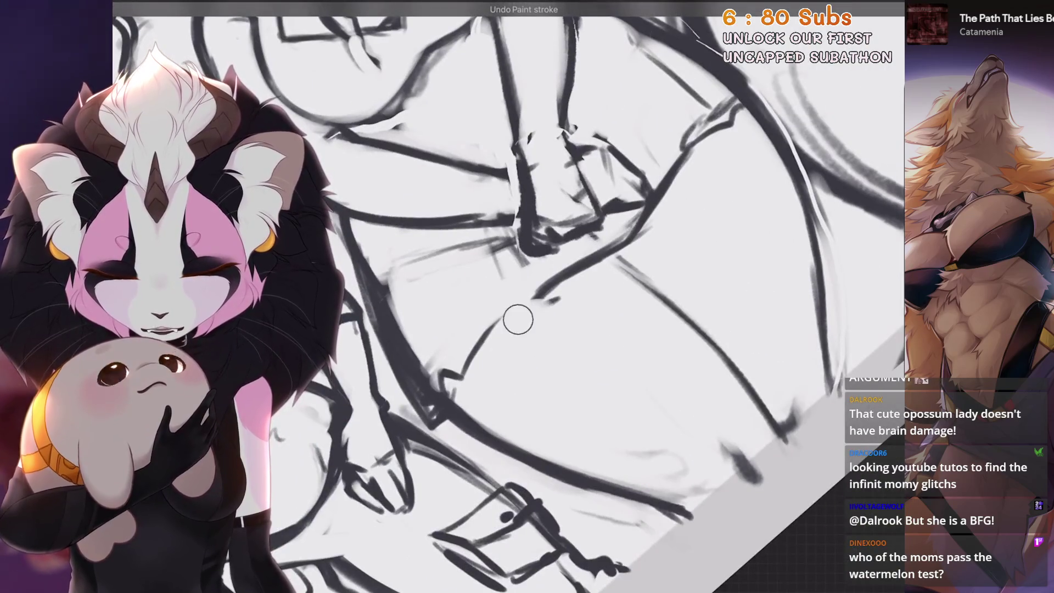
pyautogui.scroll(3, 517, 318)
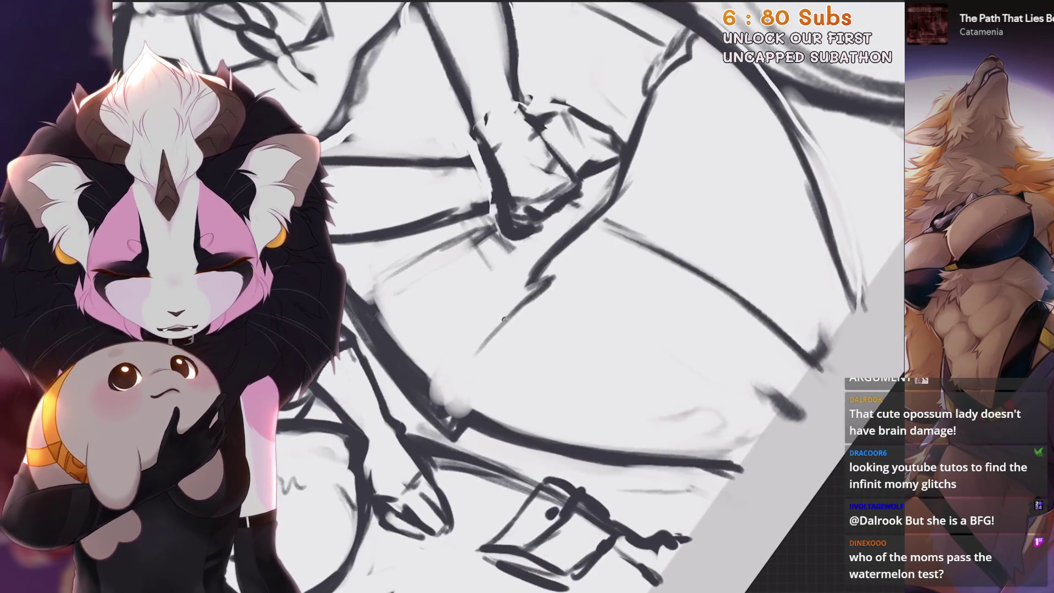
pyautogui.hotkey('ctrl', 'z')
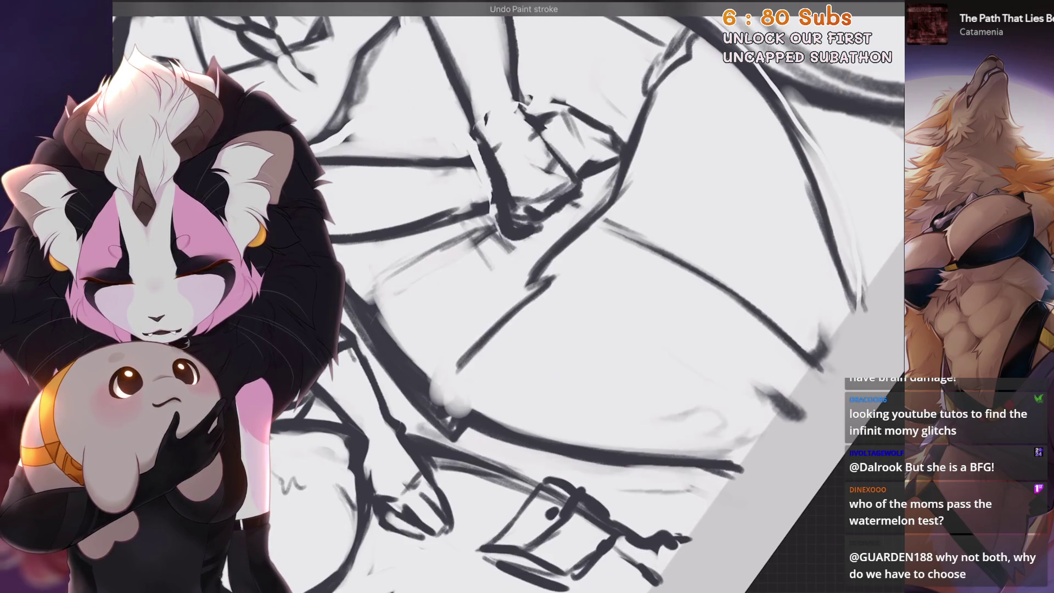
pyautogui.hotkey('ctrl', 'z')
pyautogui.hotkey('ctrl', 'z')
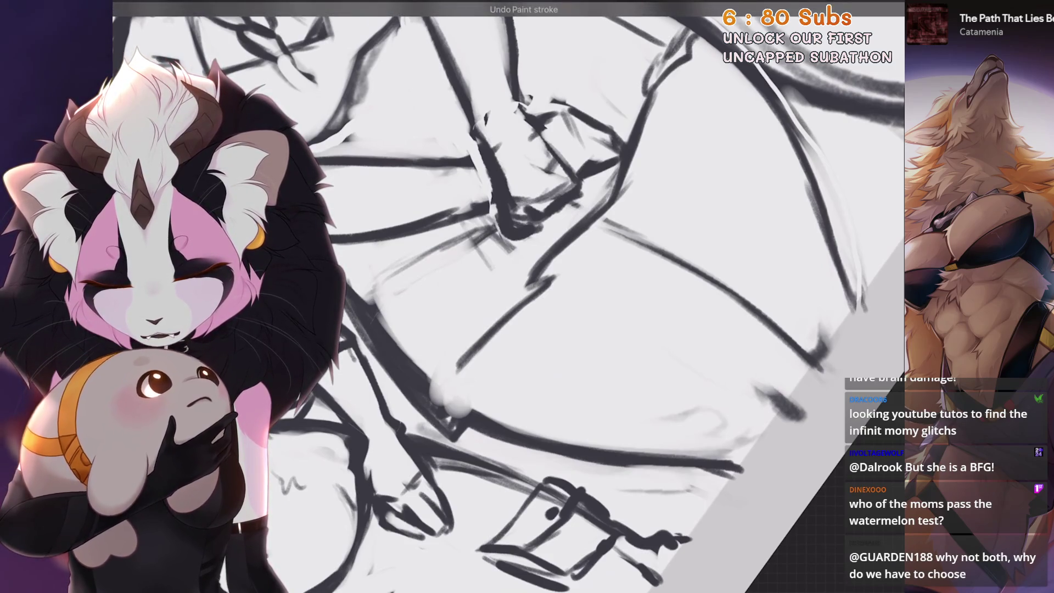
pyautogui.press('5')
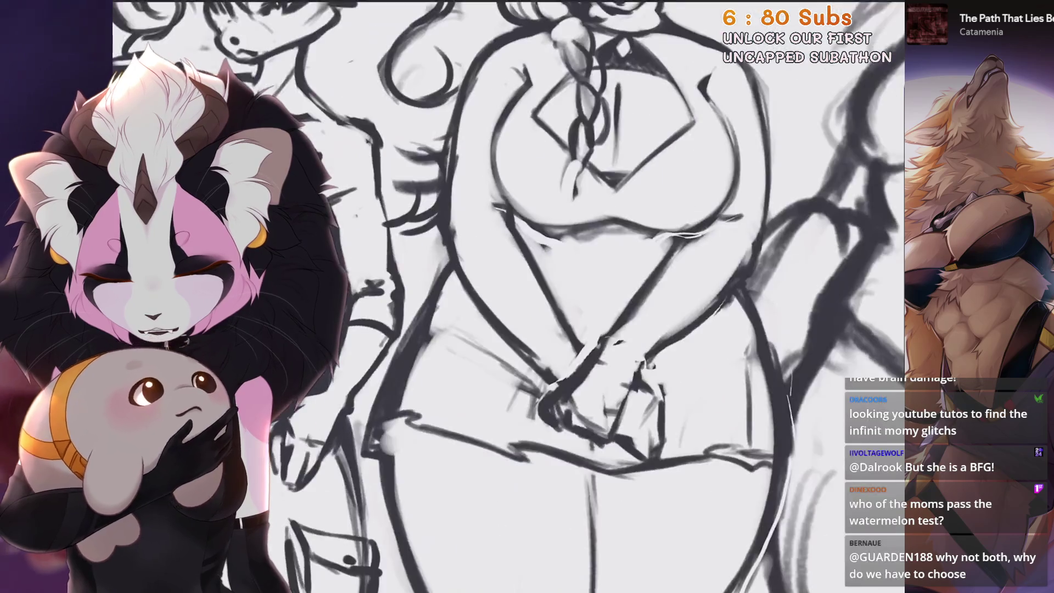
pyautogui.hotkey('ctrl', 'z')
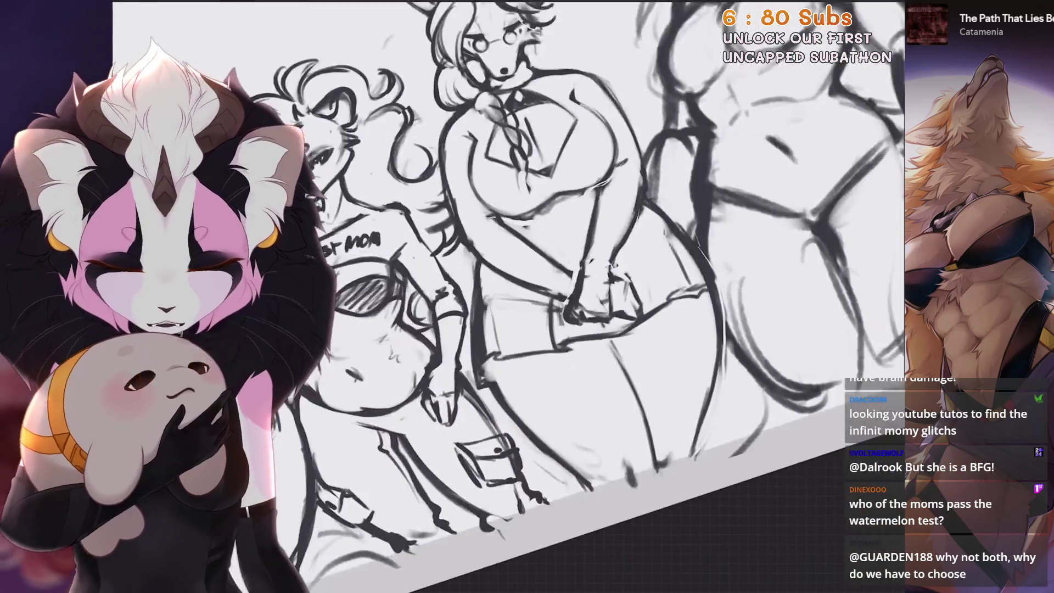
pyautogui.hotkey('ctrl', 'z')
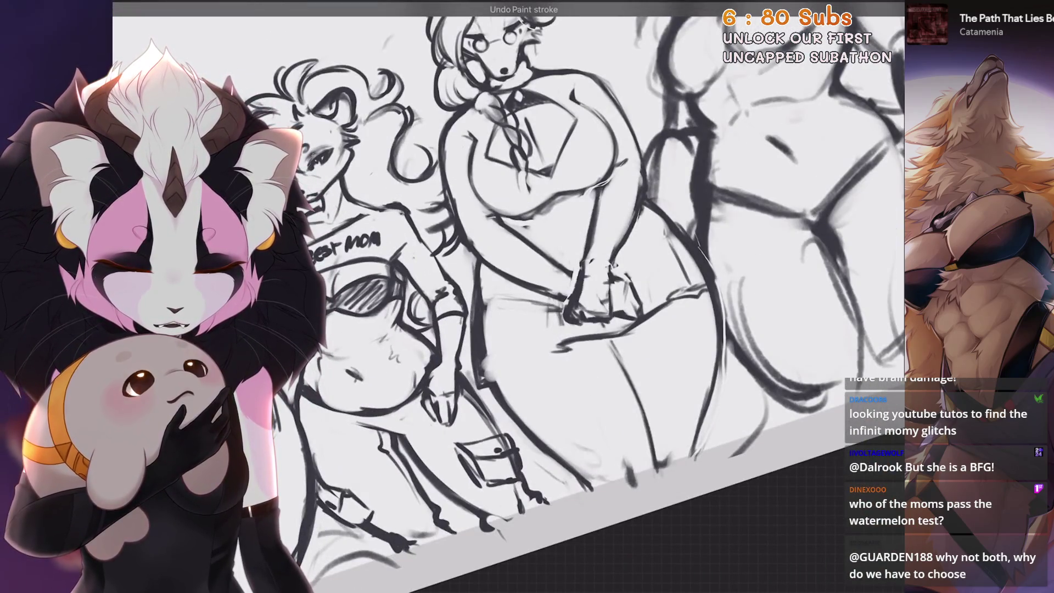
pyautogui.scroll(3, 519, 296)
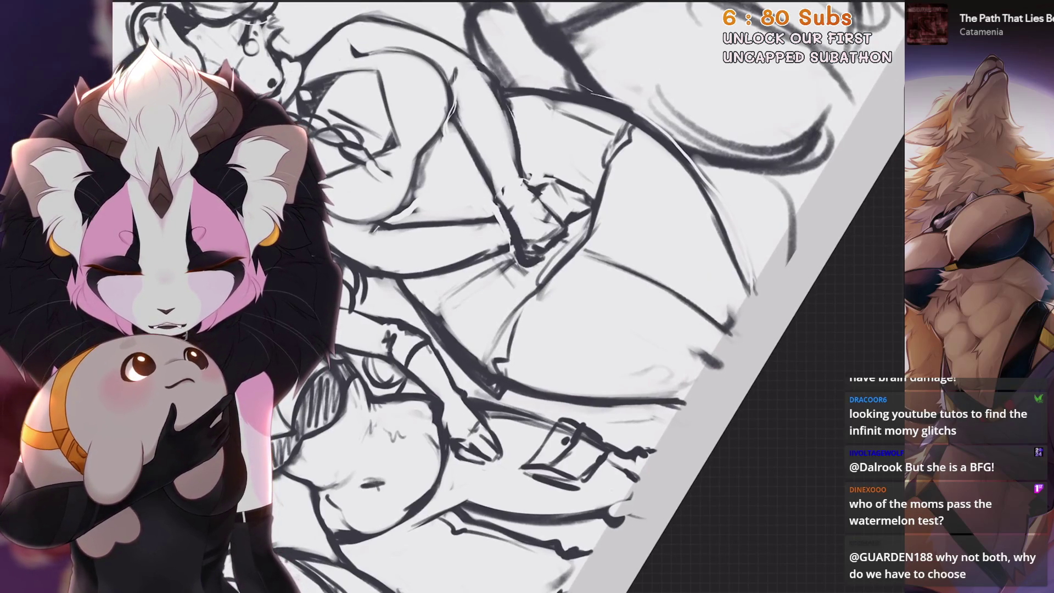
pyautogui.scroll(-3, 519, 296)
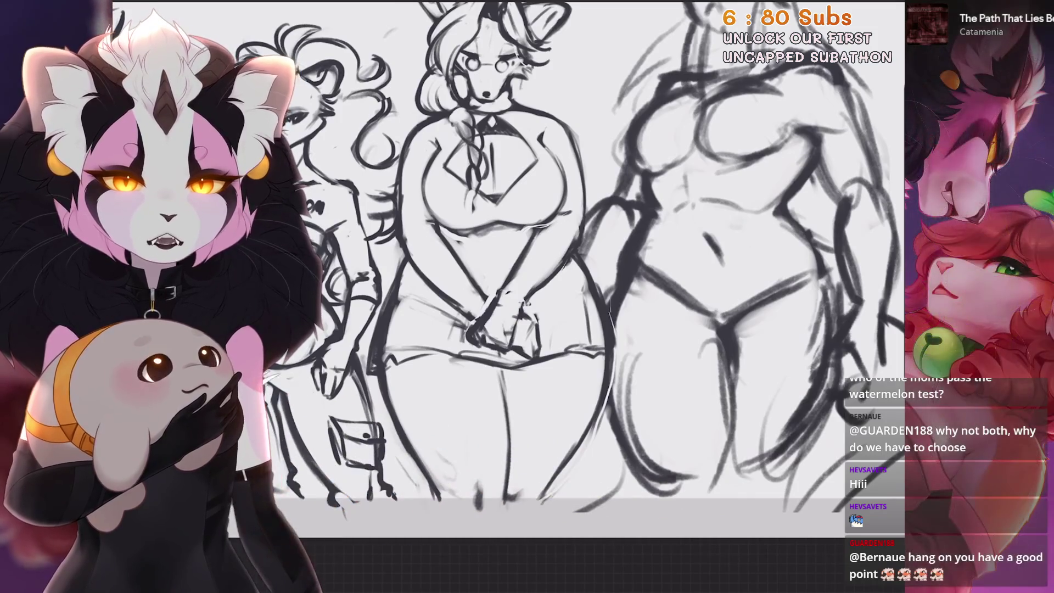
# Zoom around the braided character's hands and legs, undoing two misplaced paint strokes
pyautogui.scroll(-3, 505, 318)
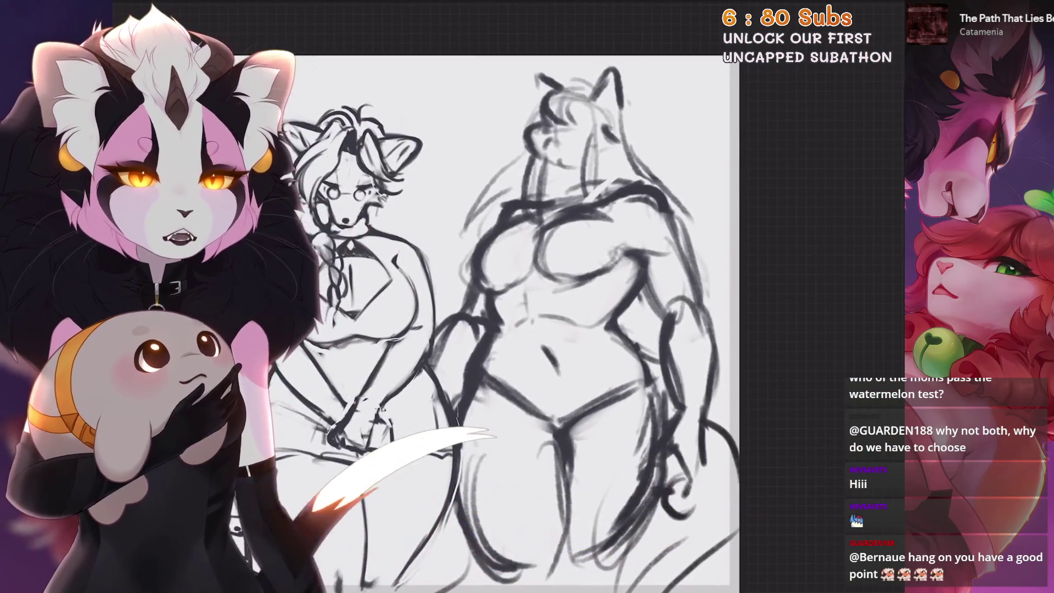
pyautogui.scroll(5, 467, 274)
pyautogui.scroll(5, 493, 329)
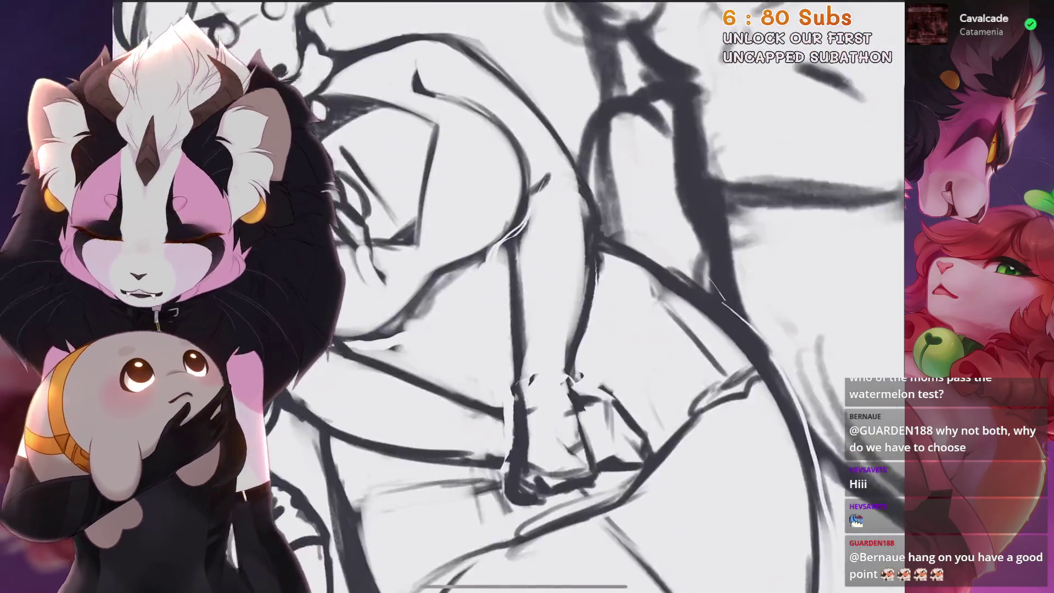
pyautogui.hotkey('ctrl', 'z')
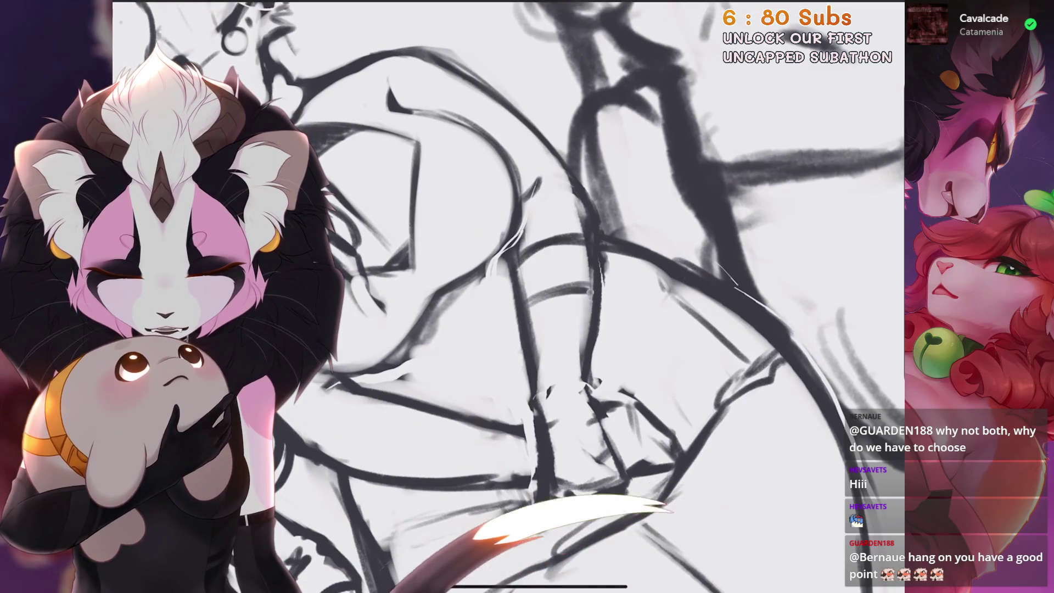
pyautogui.hscroll(3, 524, 310)
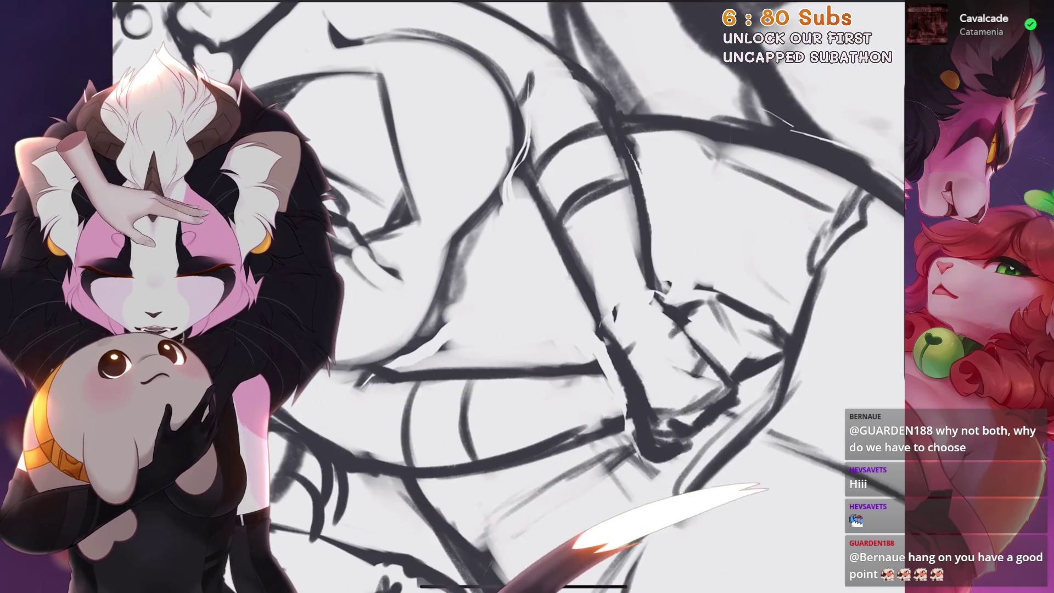
pyautogui.scroll(-5, 527, 296)
pyautogui.scroll(5, 384, 384)
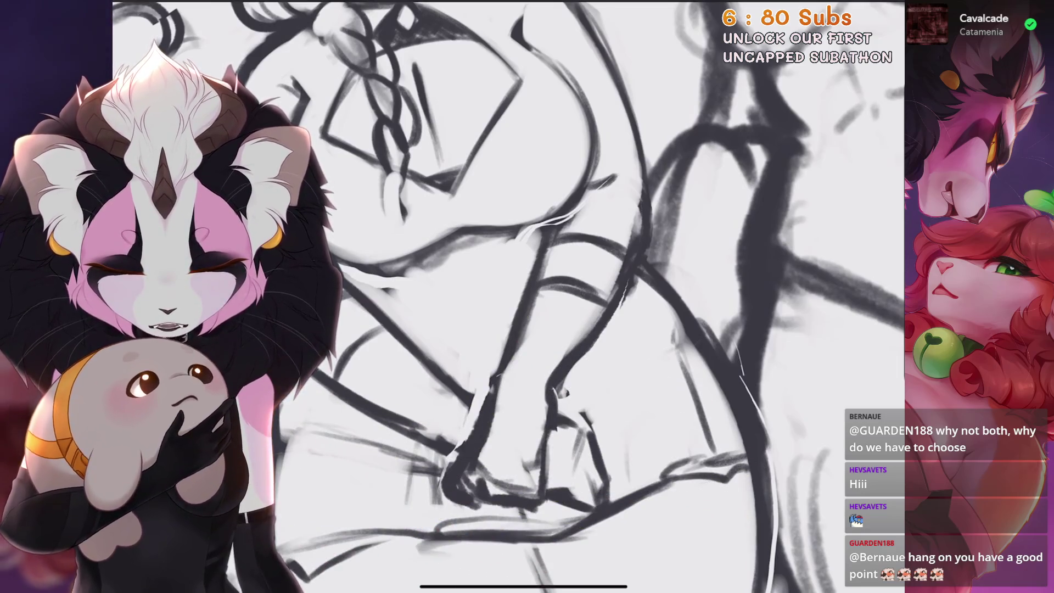
pyautogui.scroll(3, 546, 396)
pyautogui.scroll(-3, 565, 317)
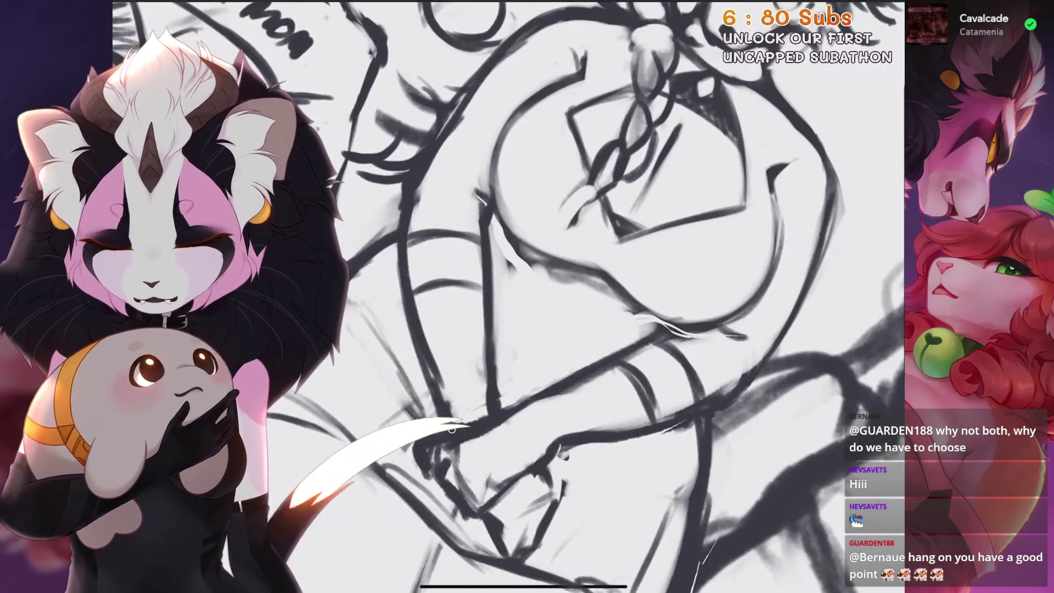
pyautogui.scroll(3, 491, 360)
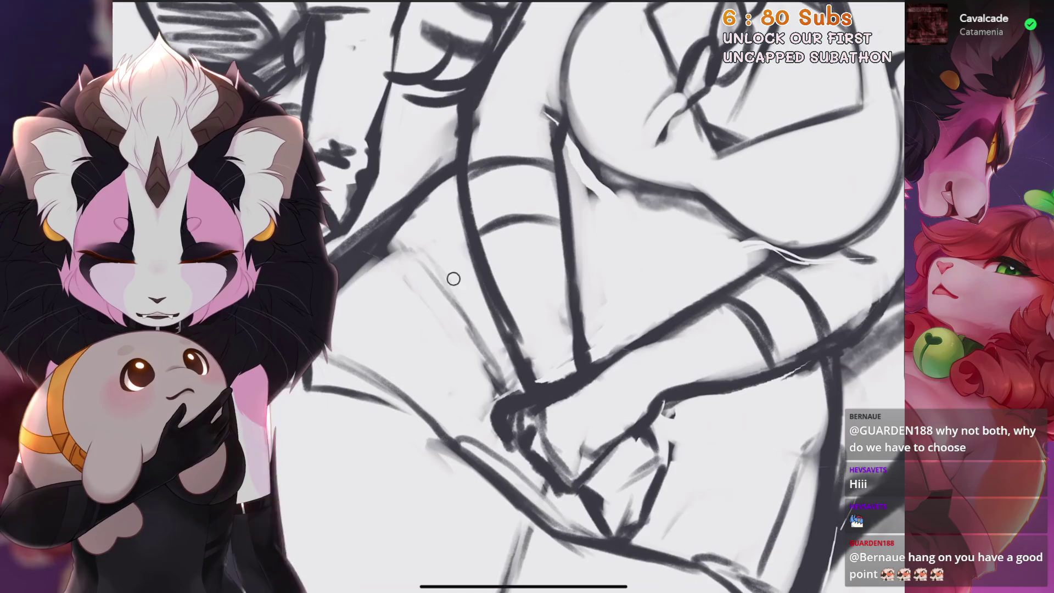
pyautogui.scroll(3, 453, 279)
pyautogui.hotkey('ctrl', 'z')
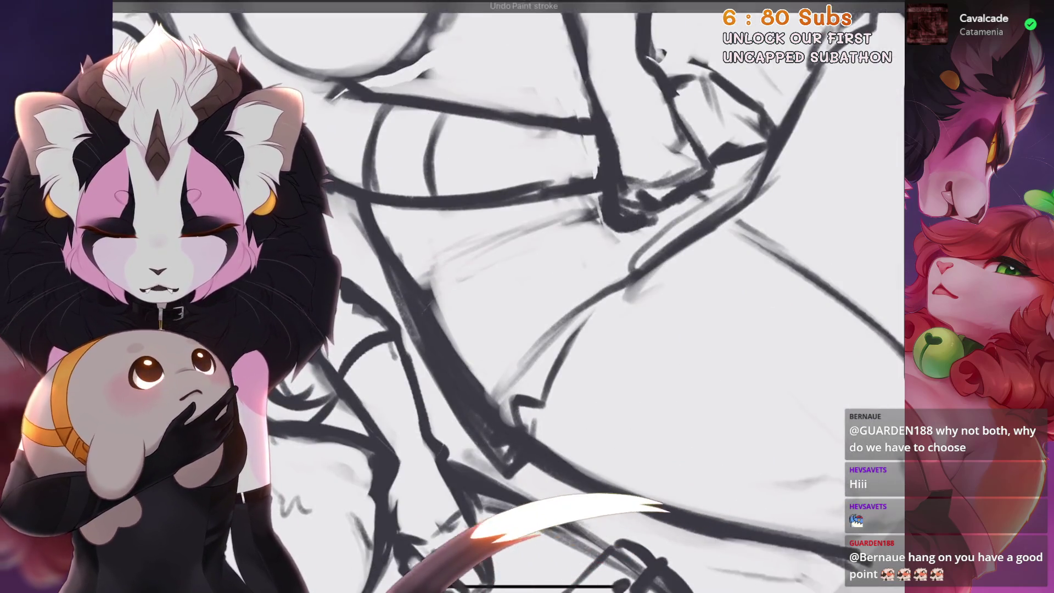
pyautogui.scroll(-3, 508, 297)
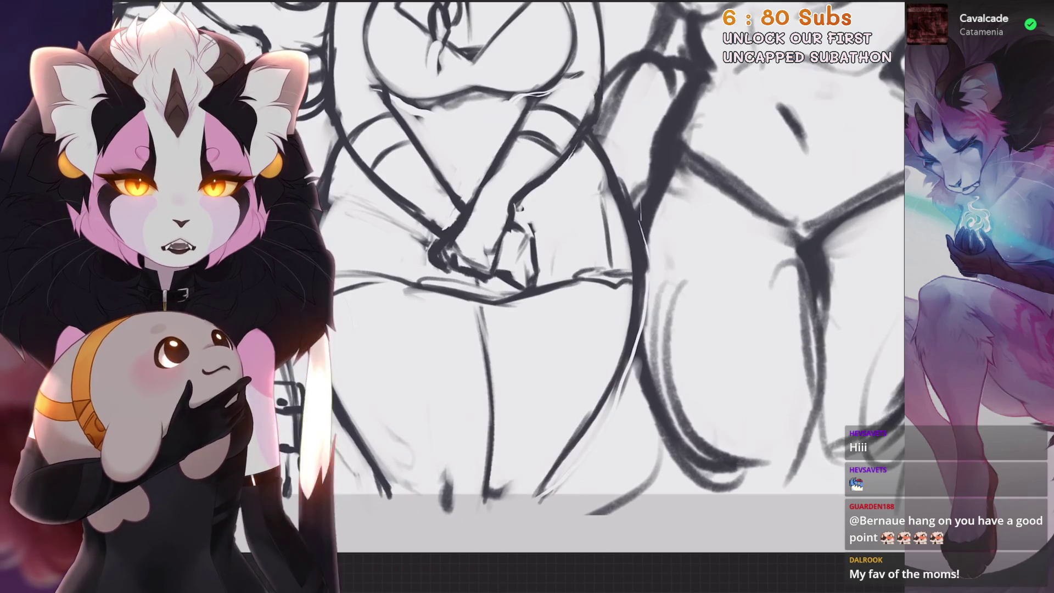
# Pan to the 'Best Mom' character and undo the last two stray strokes
pyautogui.scroll(-3, 548, 274)
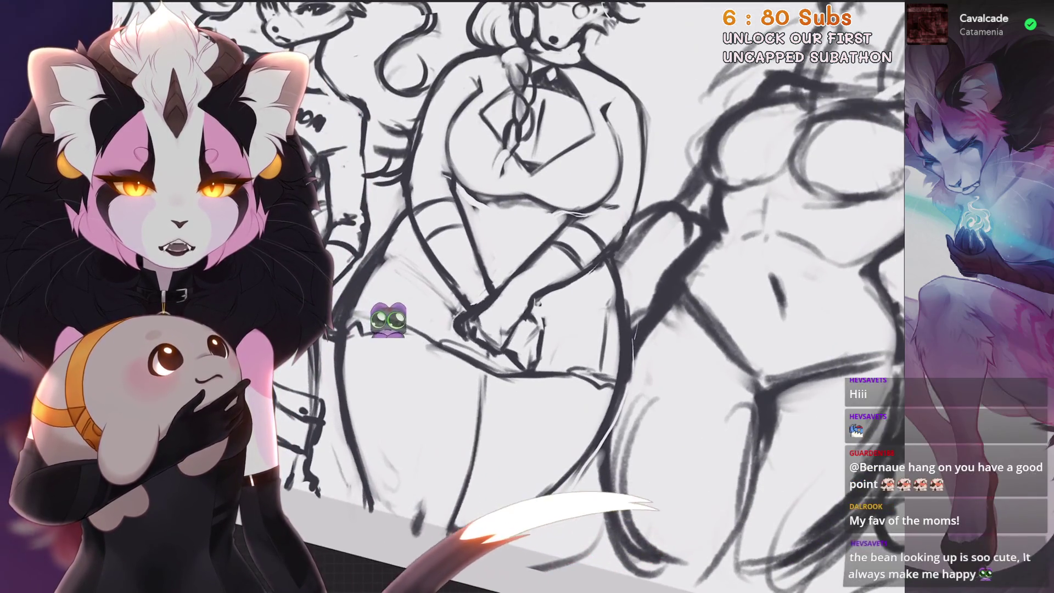
pyautogui.moveTo(388, 320); pyautogui.dragTo(458, 344)
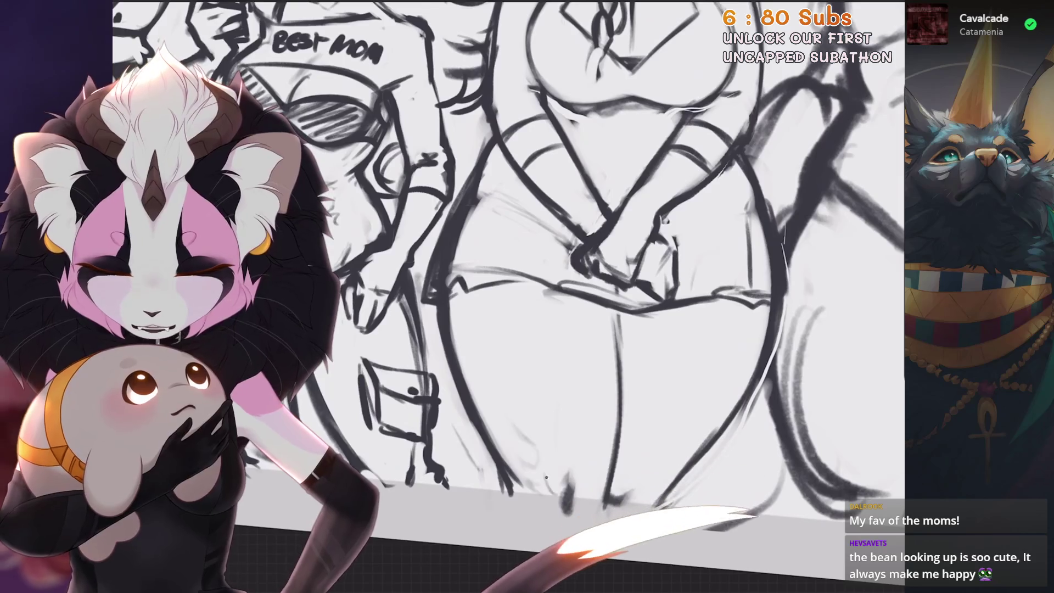
pyautogui.hotkey('ctrl', 'z')
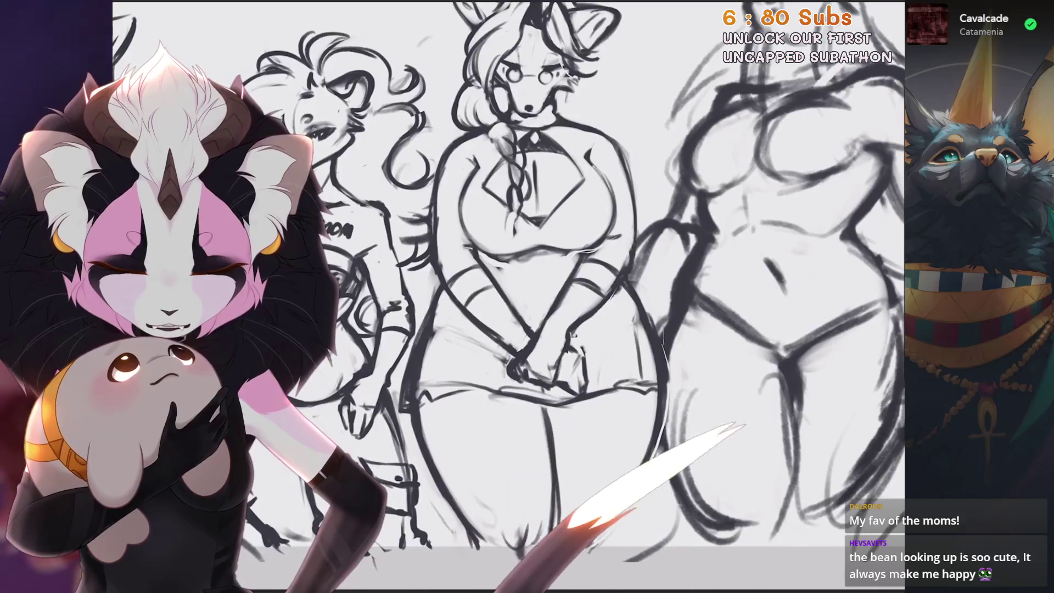
pyautogui.hotkey('ctrl', 'z')
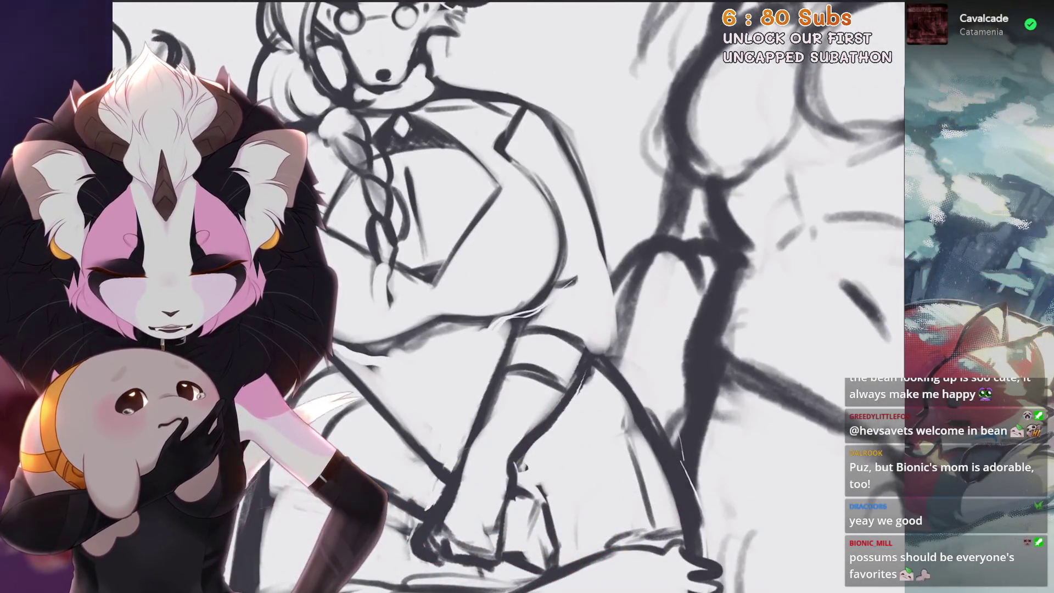
# Try lines down the figure's right side and torso, undoing both
pyautogui.moveTo(598, 208)
pyautogui.mouseDown()
pyautogui.moveTo(614, 313)
pyautogui.moveTo(603, 351)
pyautogui.mouseUp()
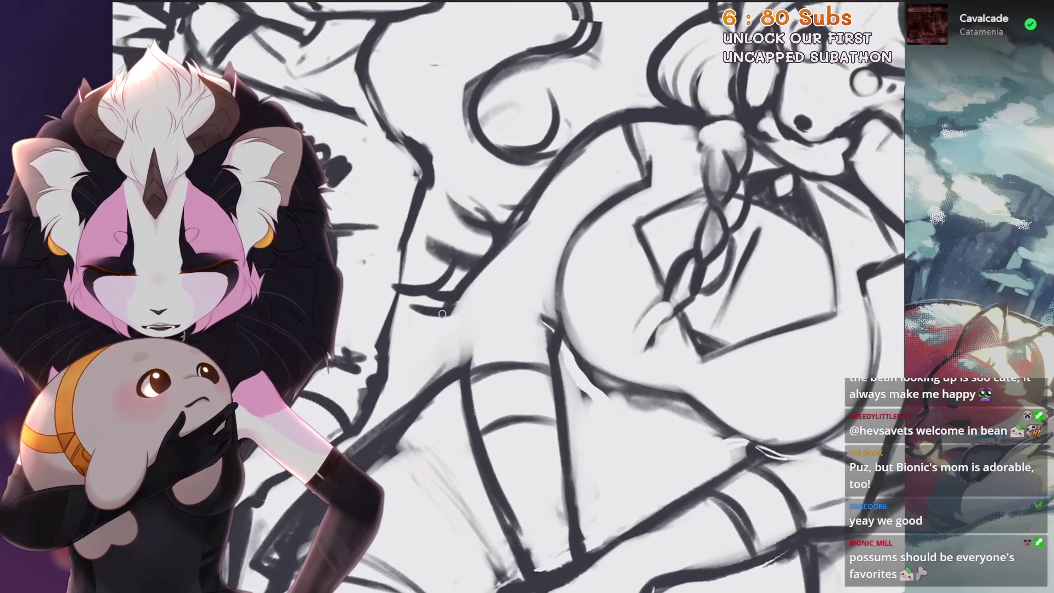
pyautogui.hotkey('ctrl', 'z')
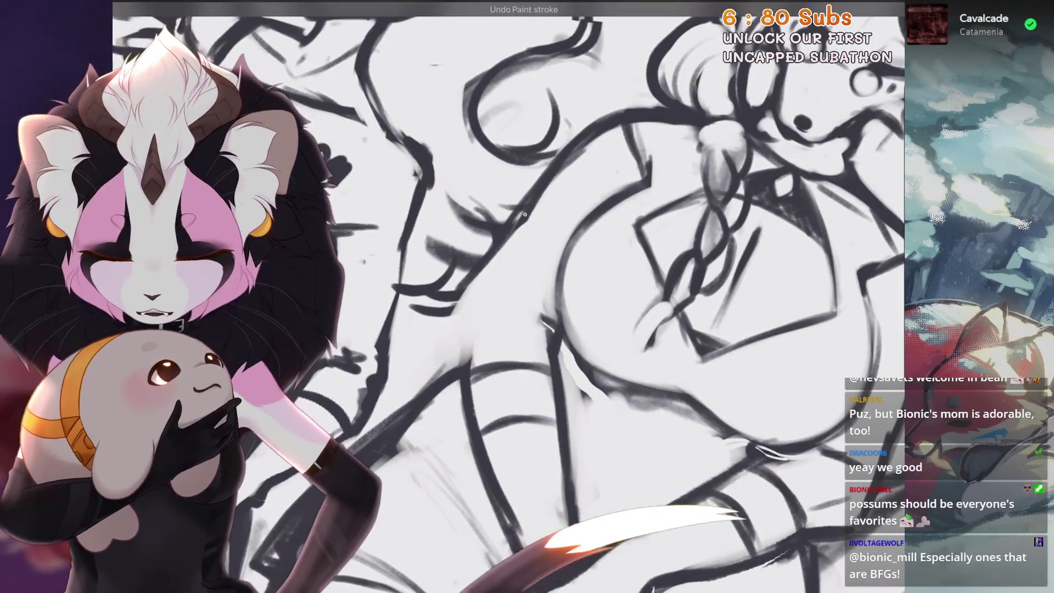
pyautogui.moveTo(502, 244); pyautogui.dragTo(467, 366)
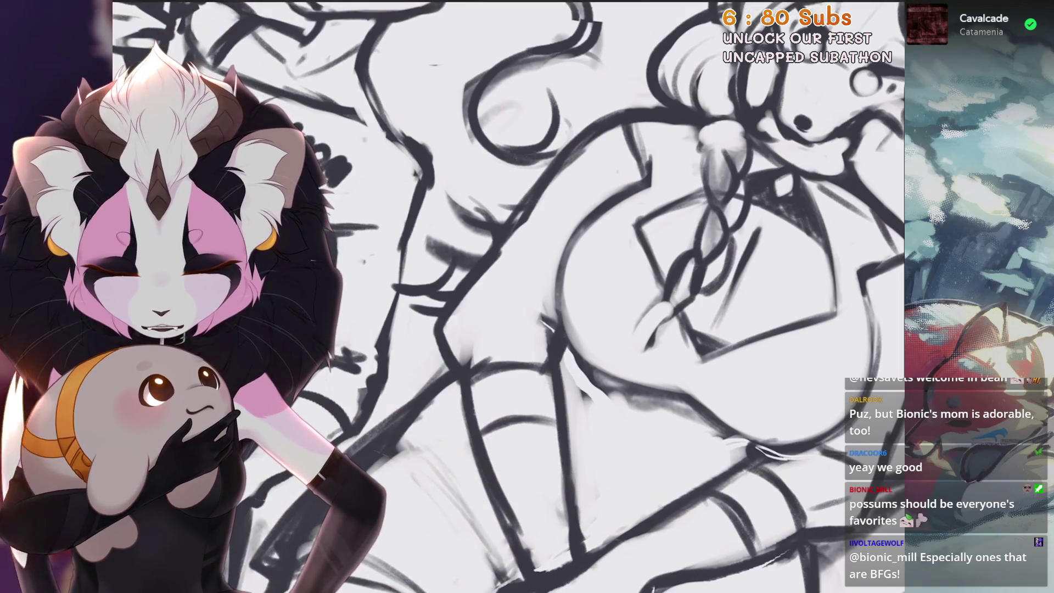
pyautogui.hotkey('ctrl', 'z')
# Zoom into the torso and redraw a short horizontal stroke across it
pyautogui.scroll(-5, 508, 297)
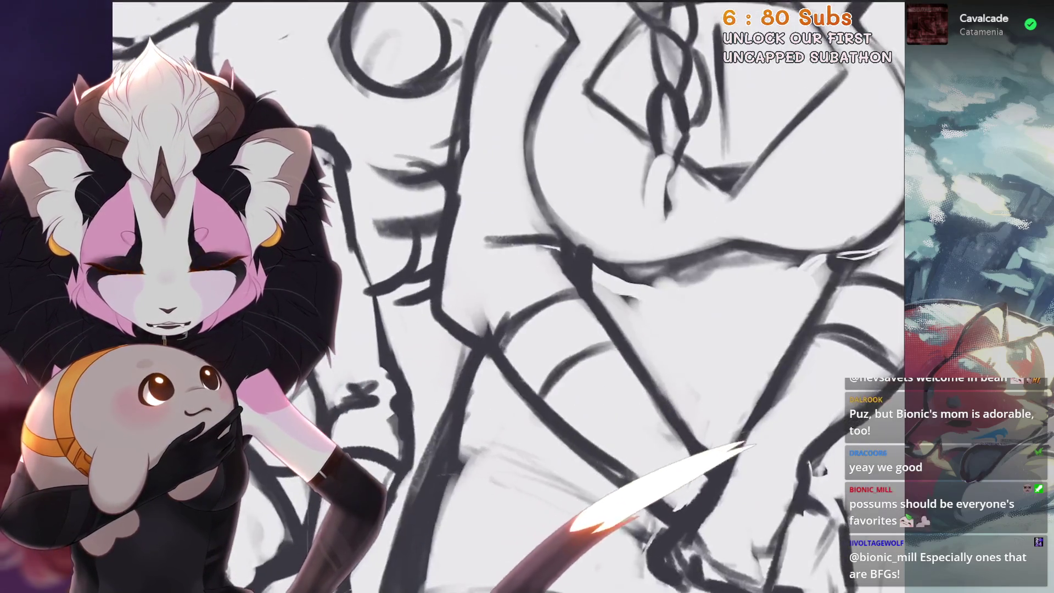
pyautogui.scroll(-2, 482, 334)
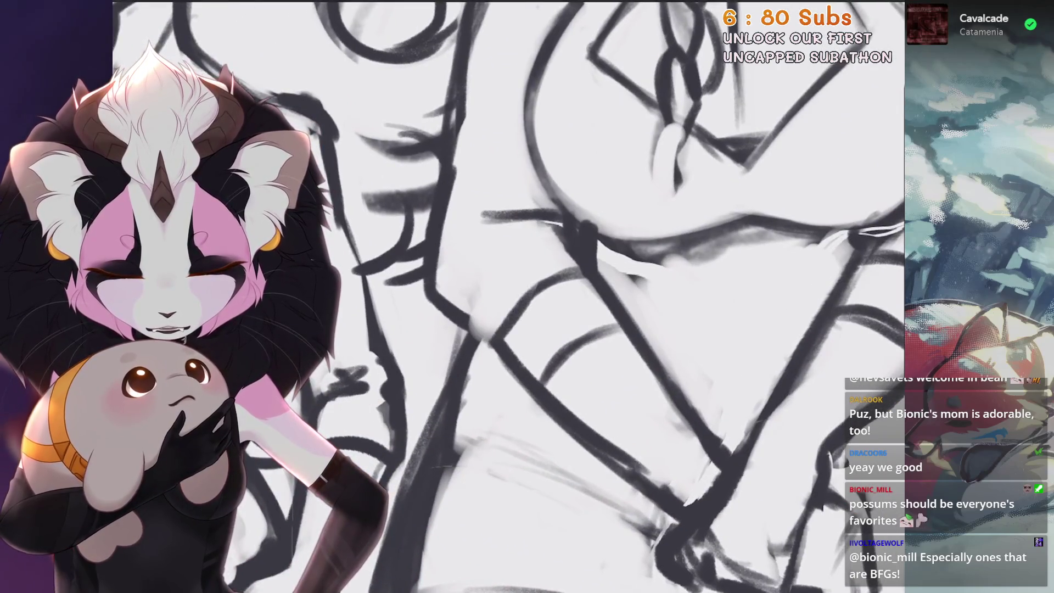
pyautogui.scroll(3, 508, 296)
pyautogui.scroll(-1, 507, 297)
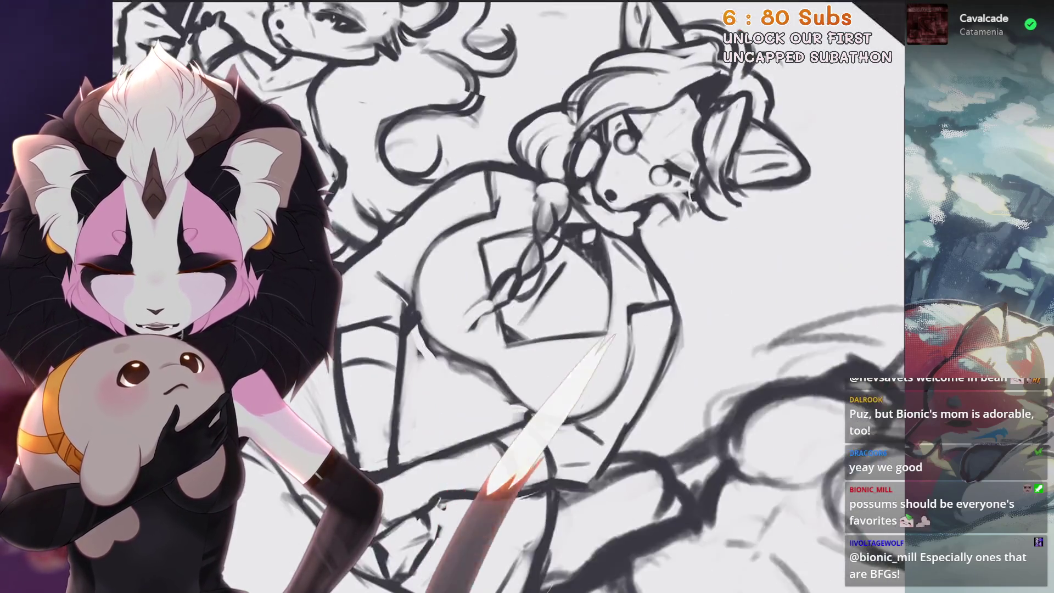
pyautogui.scroll(4, 581, 273)
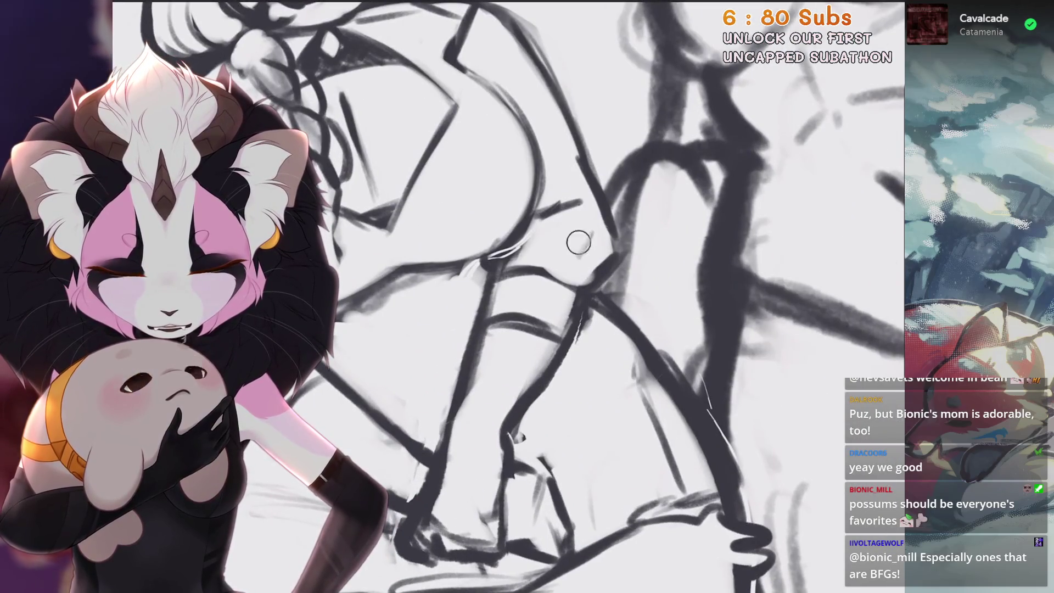
pyautogui.moveTo(530, 260)
pyautogui.mouseDown()
pyautogui.moveTo(571, 280)
pyautogui.moveTo(604, 271)
pyautogui.mouseUp()
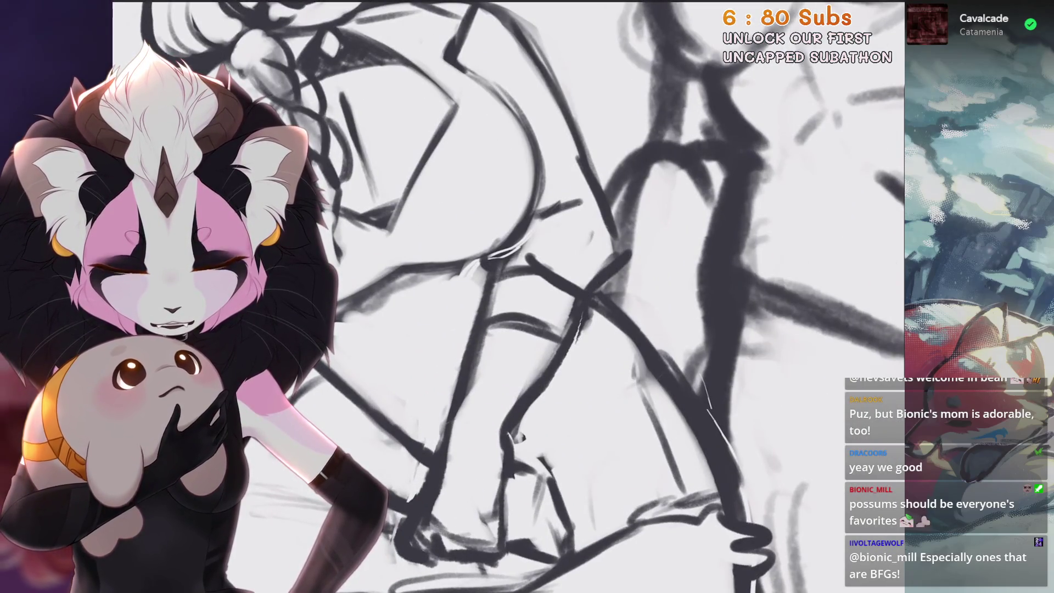
pyautogui.hotkey('ctrl', 'z')
pyautogui.moveTo(530, 263); pyautogui.dragTo(603, 275)
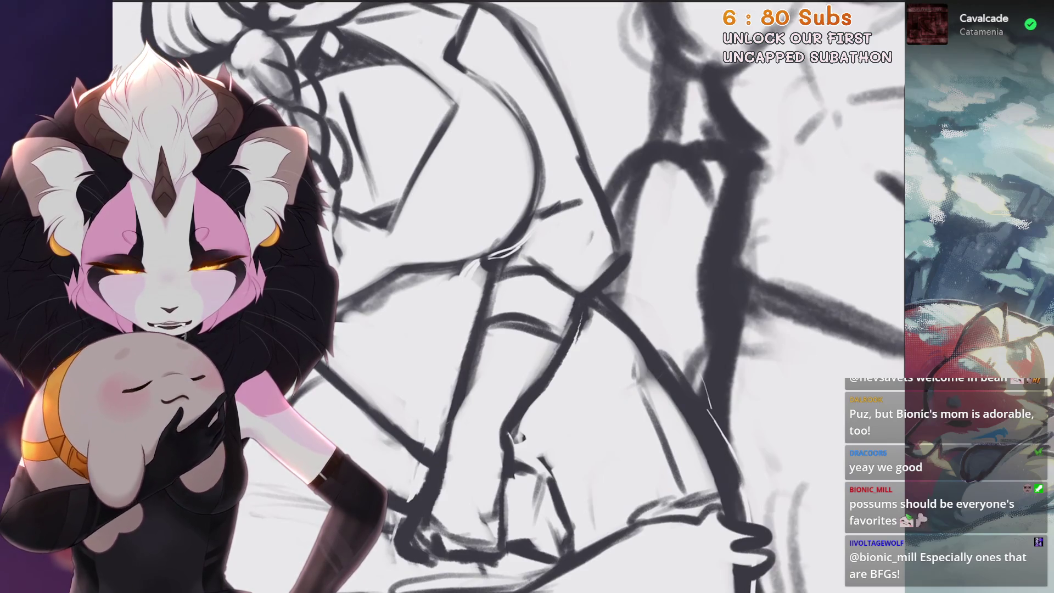
# Nudge and rotate the view over the torso, undoing the last stroke
pyautogui.scroll(-5, 507, 296)
pyautogui.scroll(5, 628, 287)
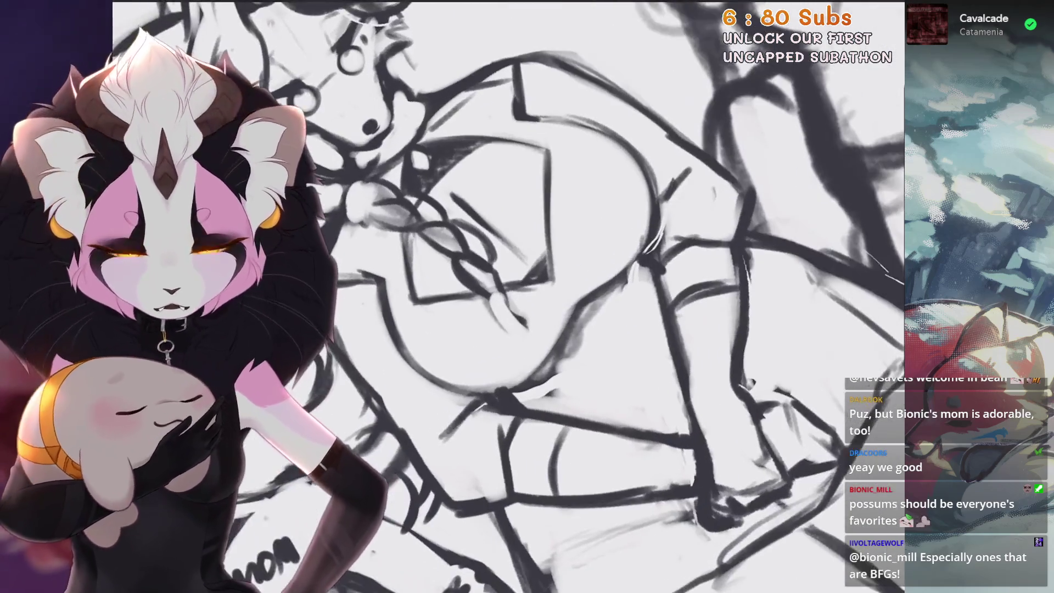
pyautogui.moveTo(628, 287)
pyautogui.mouseDown()
pyautogui.moveTo(596, 265)
pyautogui.moveTo(535, 302)
pyautogui.mouseUp()
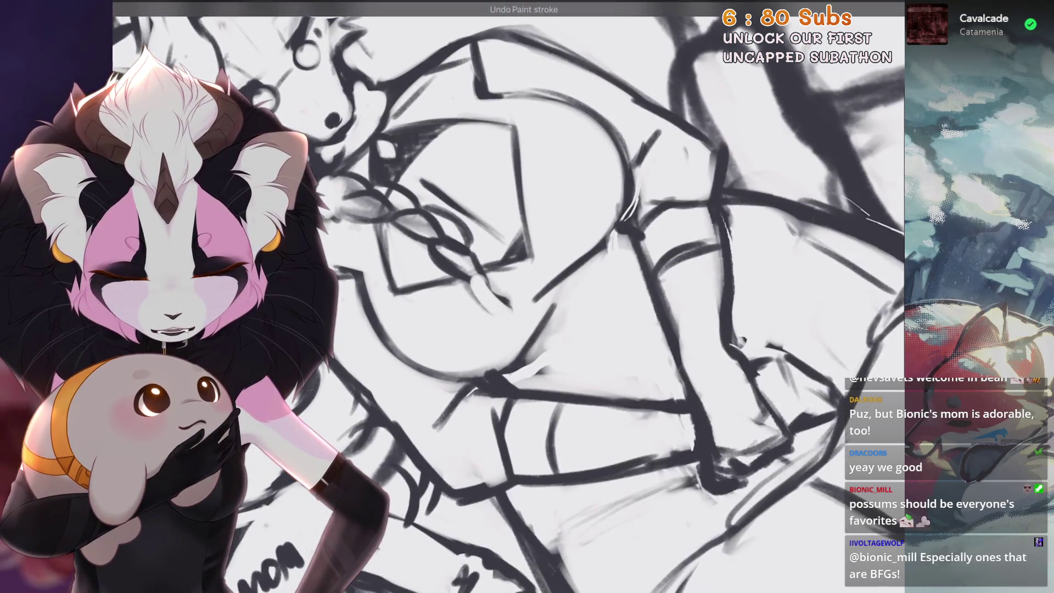
pyautogui.scroll(-5, 507, 297)
pyautogui.scroll(5, 549, 296)
pyautogui.hotkey('ctrl', 'z')
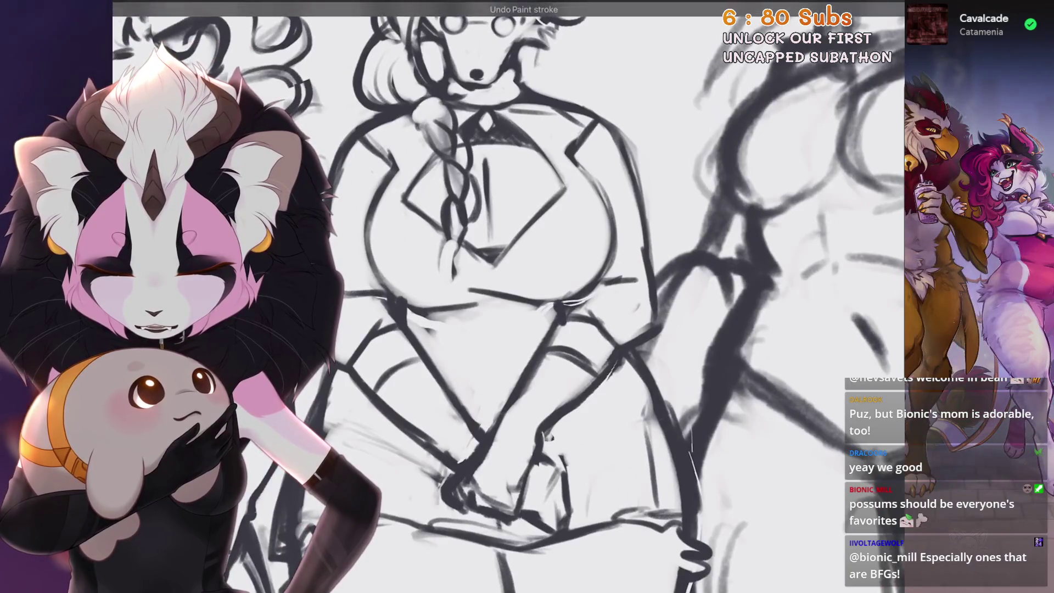
pyautogui.scroll(3, 548, 296)
pyautogui.moveTo(507, 297); pyautogui.dragTo(549, 263)
# Undo three more of the recent torso strokes
pyautogui.hotkey('ctrl', 'z')
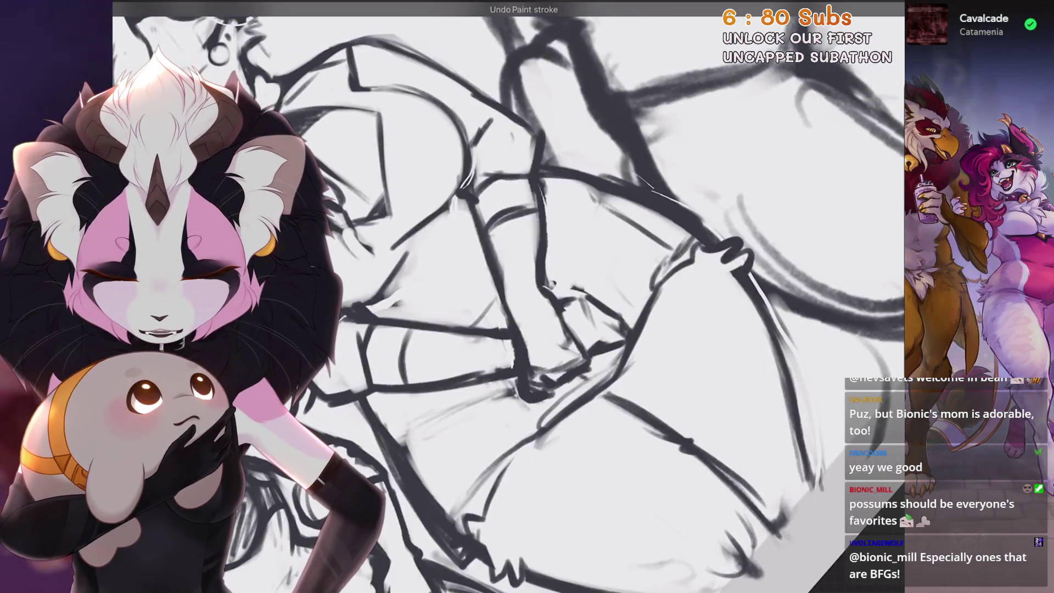
pyautogui.hotkey('ctrl', 'z')
pyautogui.scroll(-3, 508, 297)
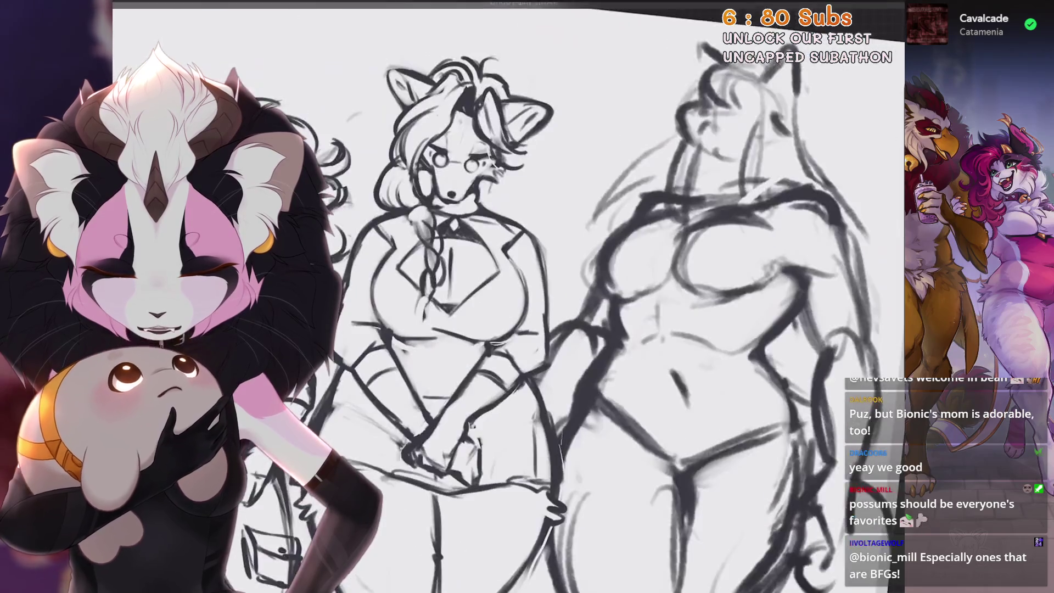
pyautogui.scroll(3, 507, 297)
pyautogui.hotkey('ctrl', 'z')
pyautogui.scroll(-3, 508, 296)
pyautogui.scroll(3, 507, 297)
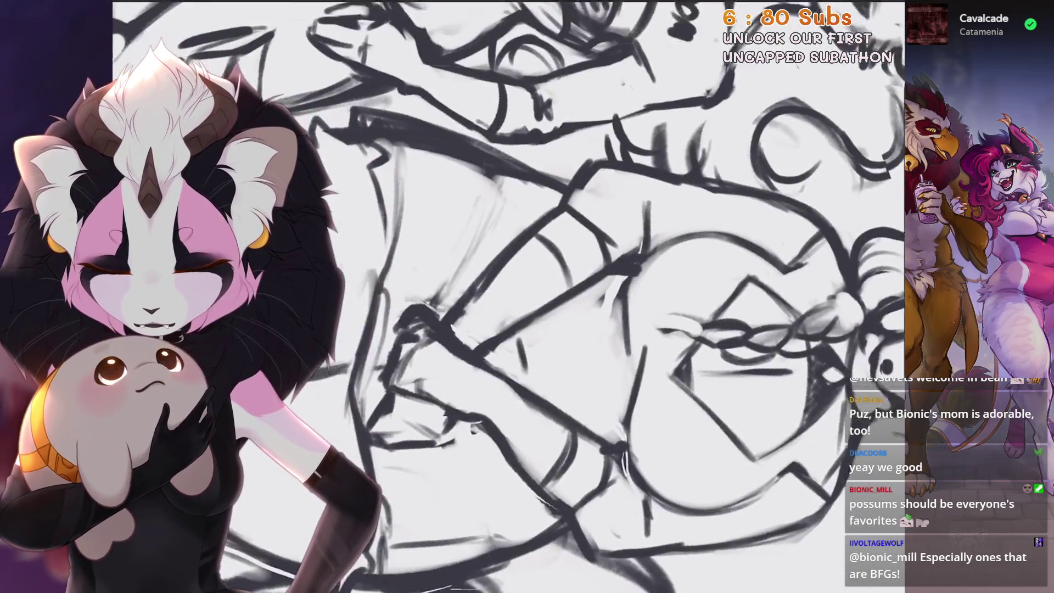
# Try another short stroke on the torso, then undo it and one more stroke
pyautogui.moveTo(508, 297); pyautogui.dragTo(554, 329)
pyautogui.moveTo(494, 230)
pyautogui.mouseDown()
pyautogui.moveTo(450, 307)
pyautogui.moveTo(554, 340)
pyautogui.mouseUp()
pyautogui.hotkey('ctrl', 'z')
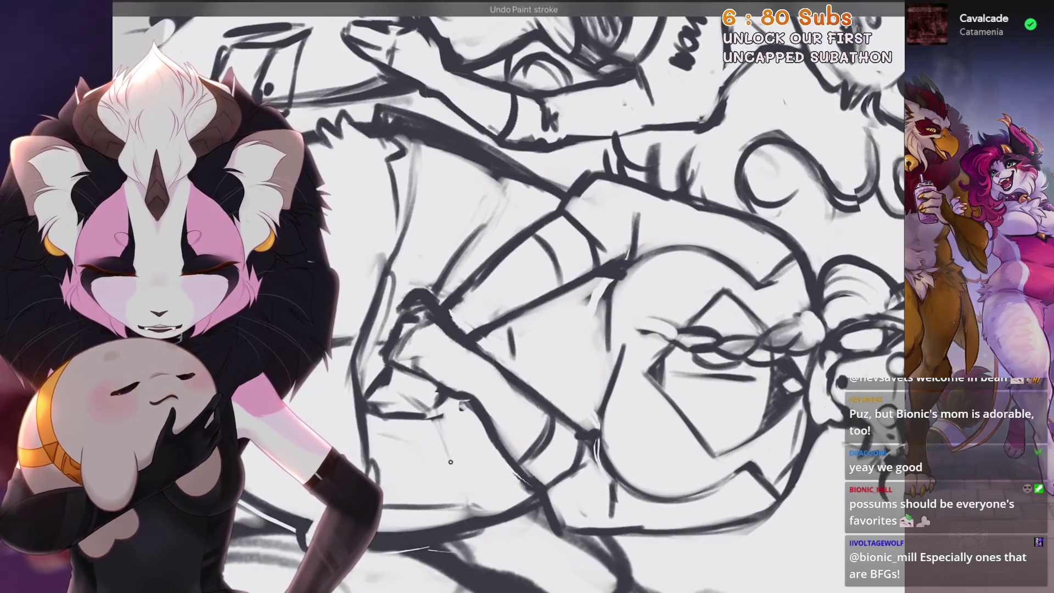
pyautogui.scroll(-2, 508, 296)
pyautogui.hotkey('ctrl', 'z')
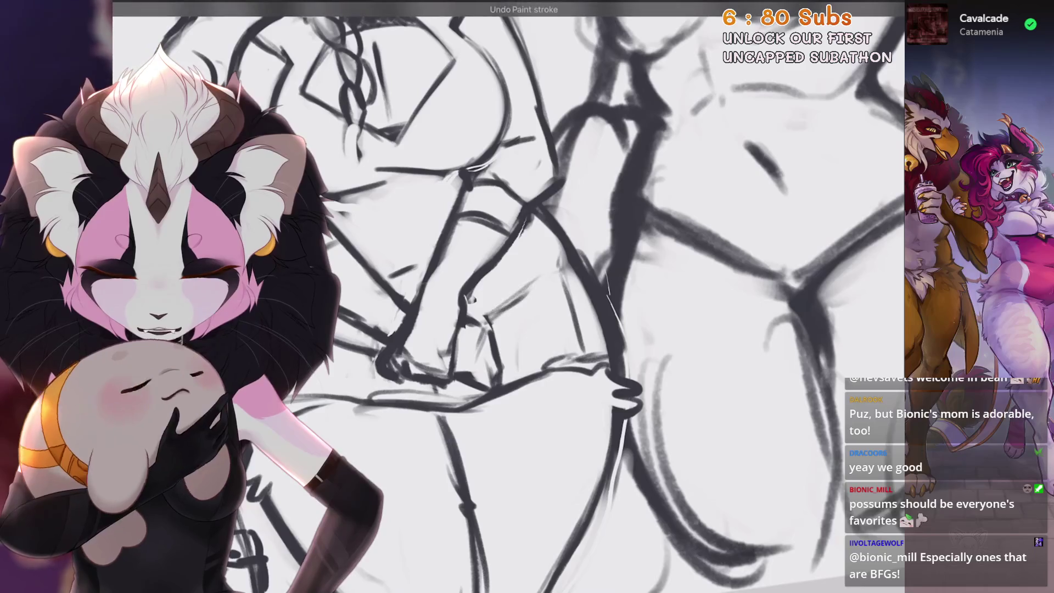
pyautogui.scroll(-5, 507, 296)
pyautogui.scroll(5, 691, 258)
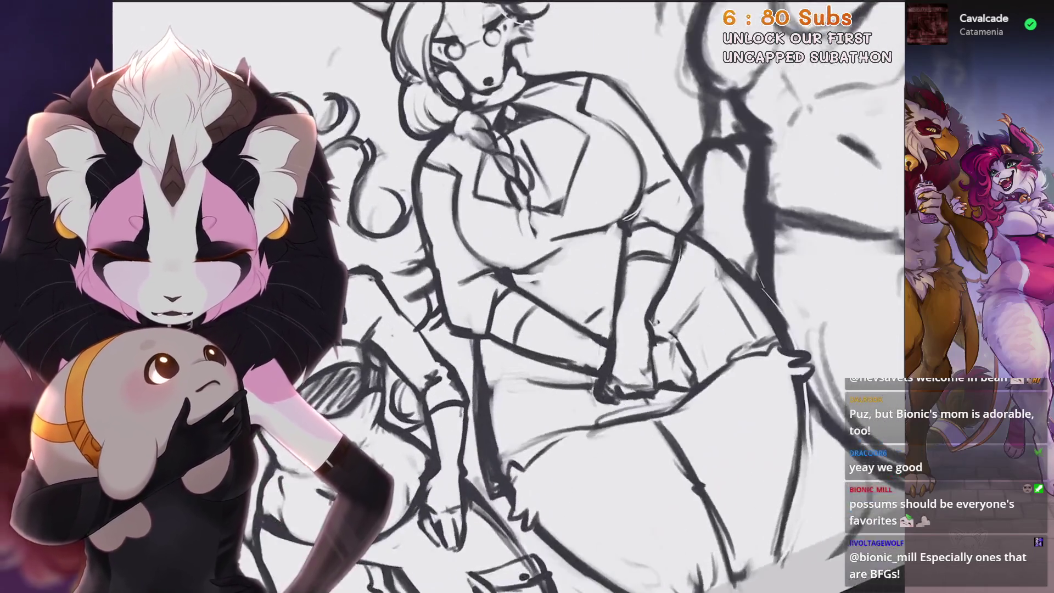
pyautogui.scroll(-5, 508, 296)
pyautogui.scroll(3, 508, 296)
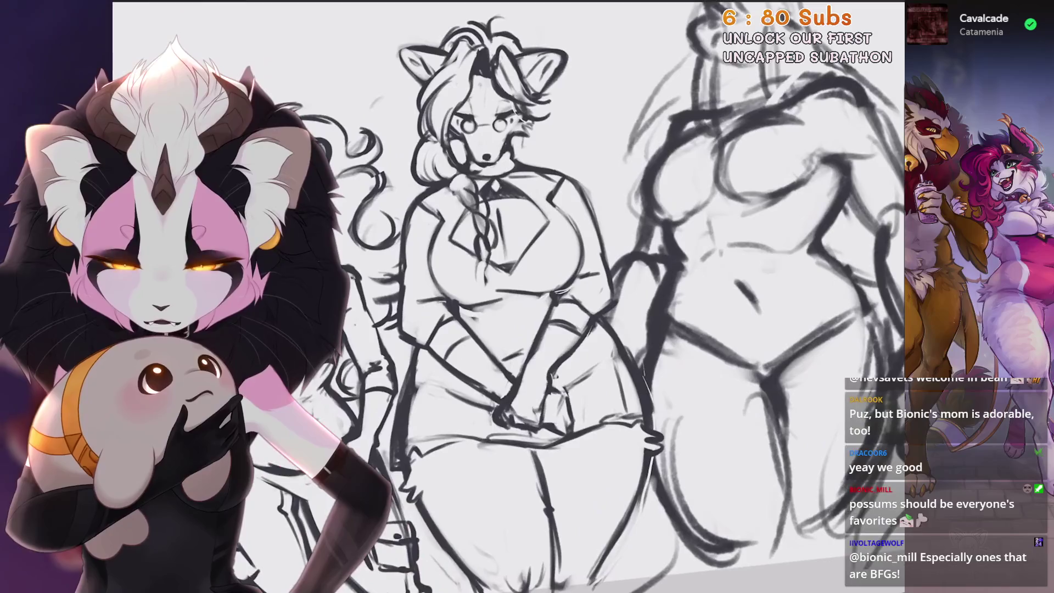
pyautogui.scroll(-5, 508, 296)
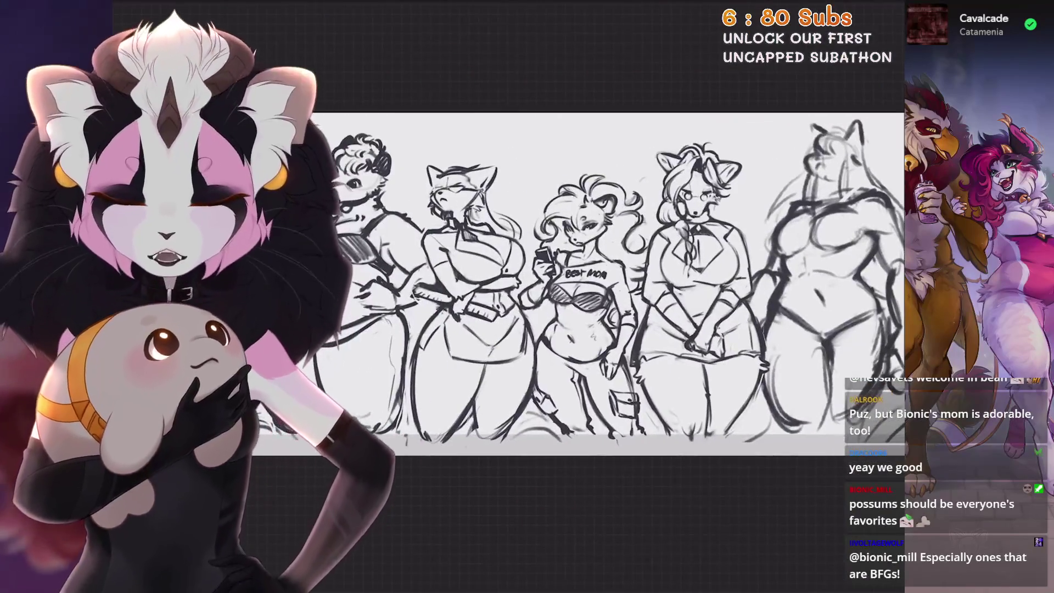
# Straighten the canvas view, make the top Inserted Image reference layer visible, and zoom in on it
pyautogui.hotkey('ctrl', '0')
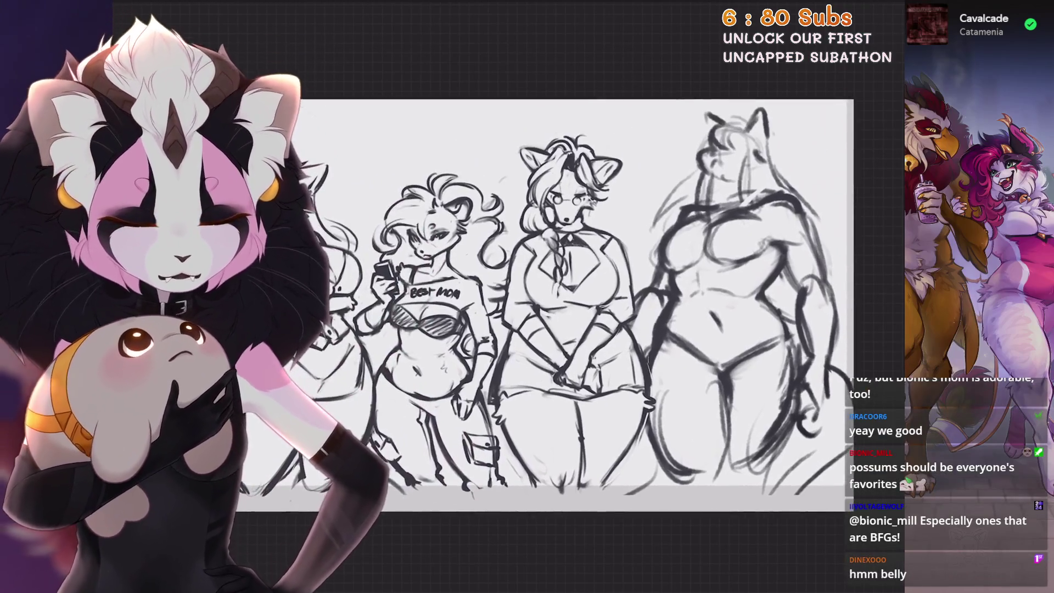
pyautogui.click(872, 10)
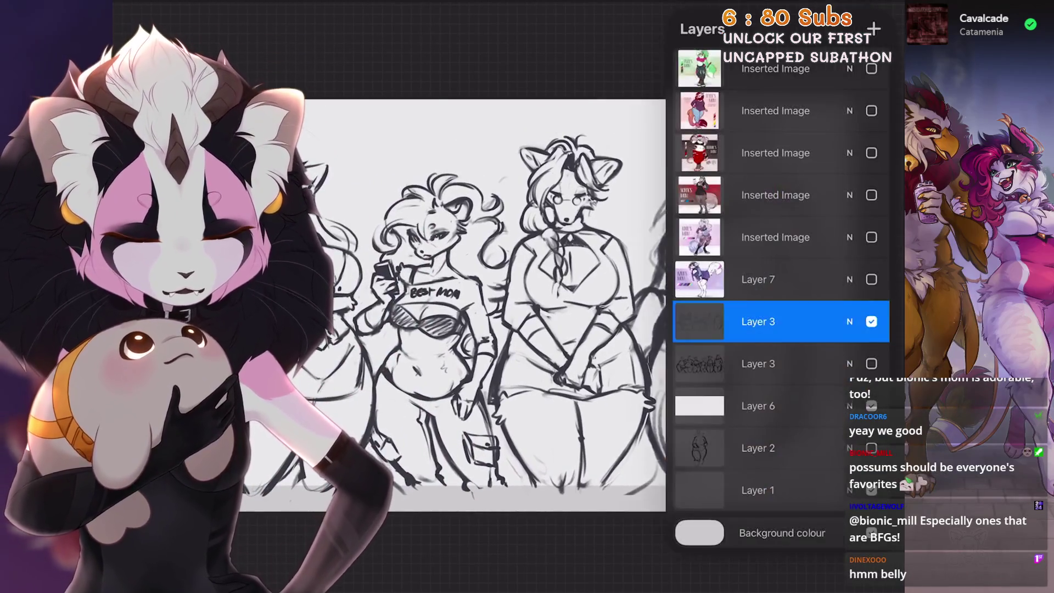
pyautogui.click(869, 112)
pyautogui.click(494, 296)
pyautogui.scroll(3, 494, 307)
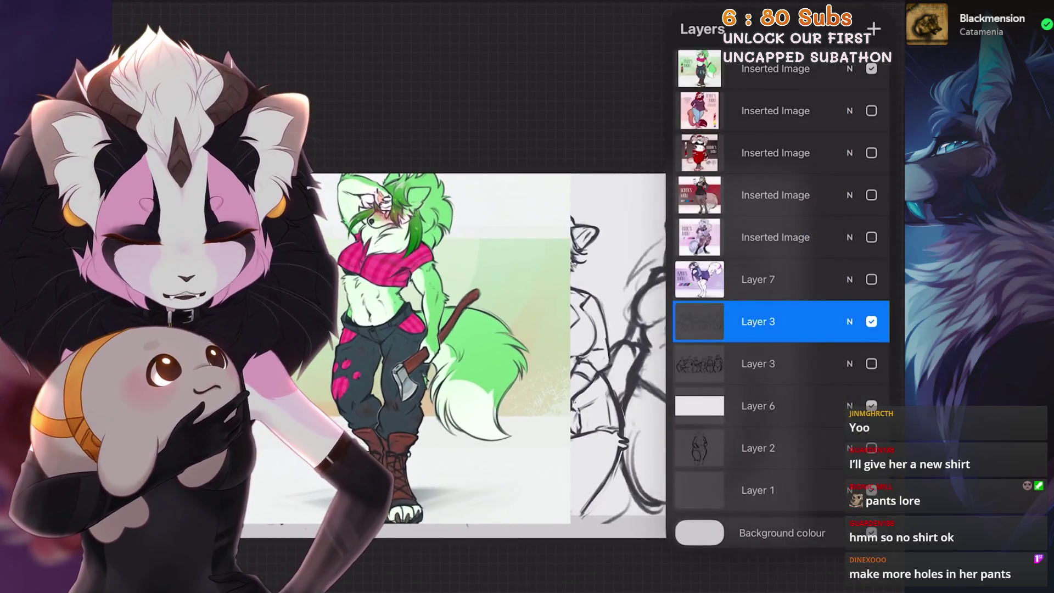
pyautogui.click(870, 68)
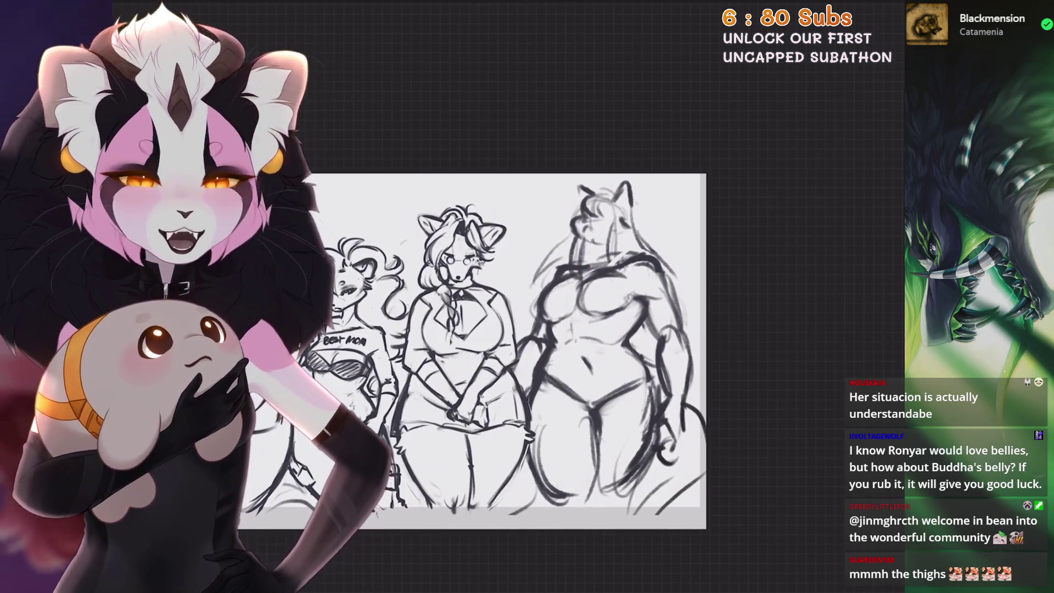
# Zoom out over the full five-figure lineup, then zoom in on the fifth figure's head
pyautogui.scroll(2, 549, 330)
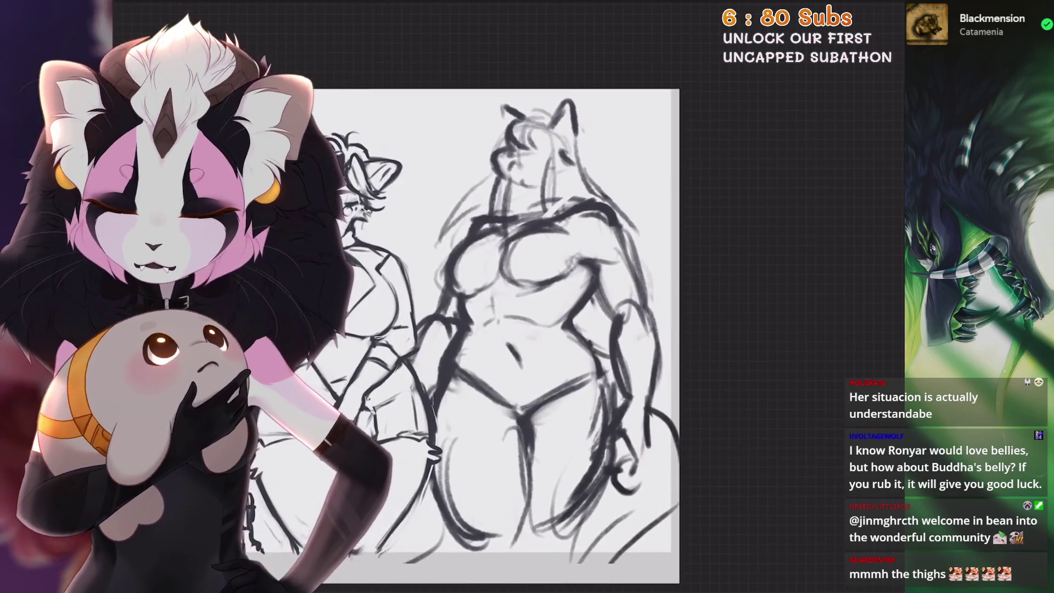
pyautogui.scroll(-3, 604, 286)
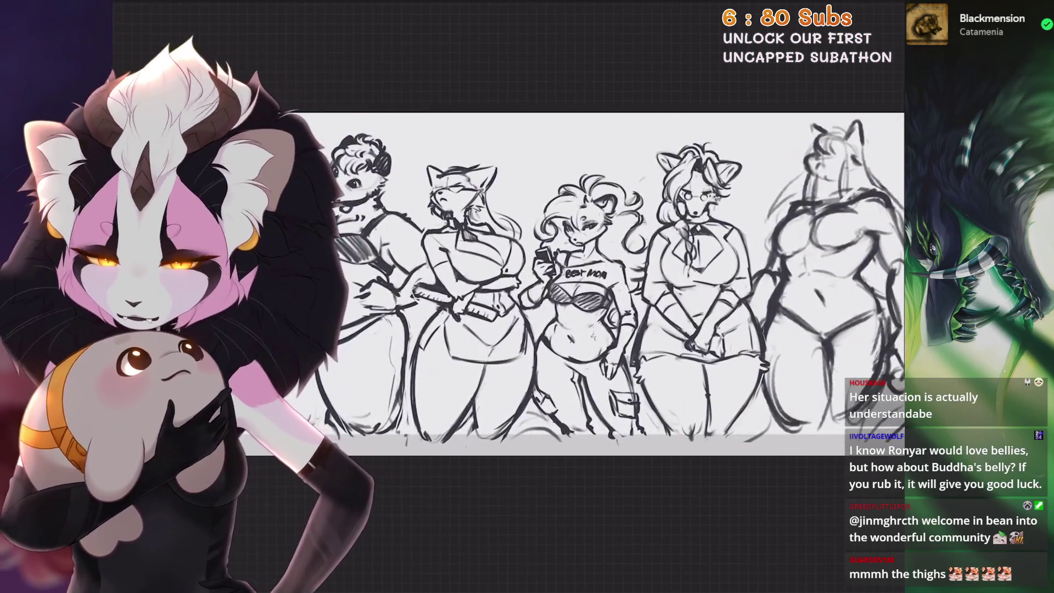
pyautogui.scroll(2, 603, 275)
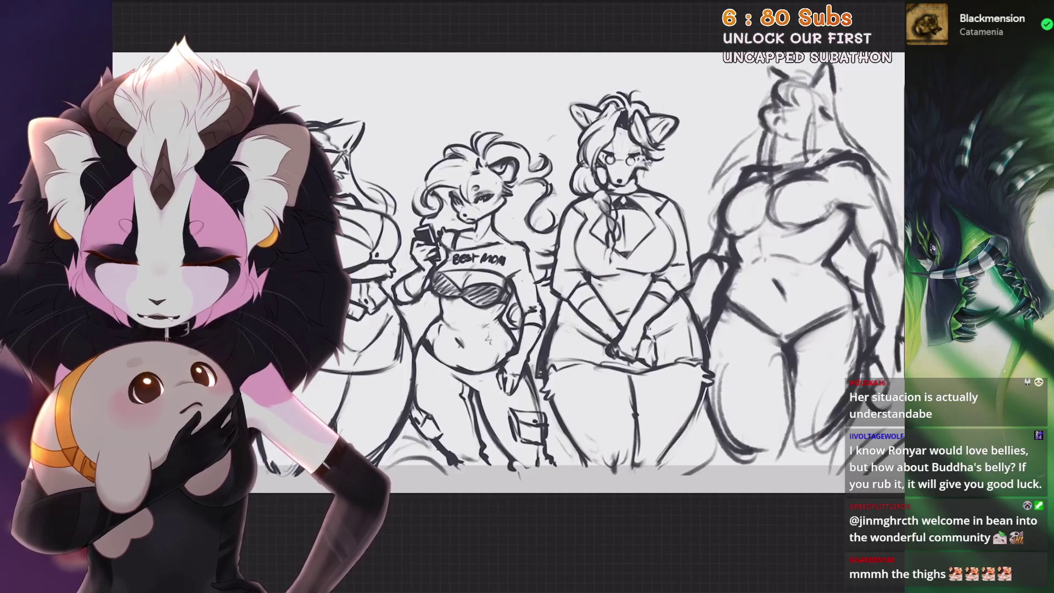
pyautogui.scroll(-1, 576, 286)
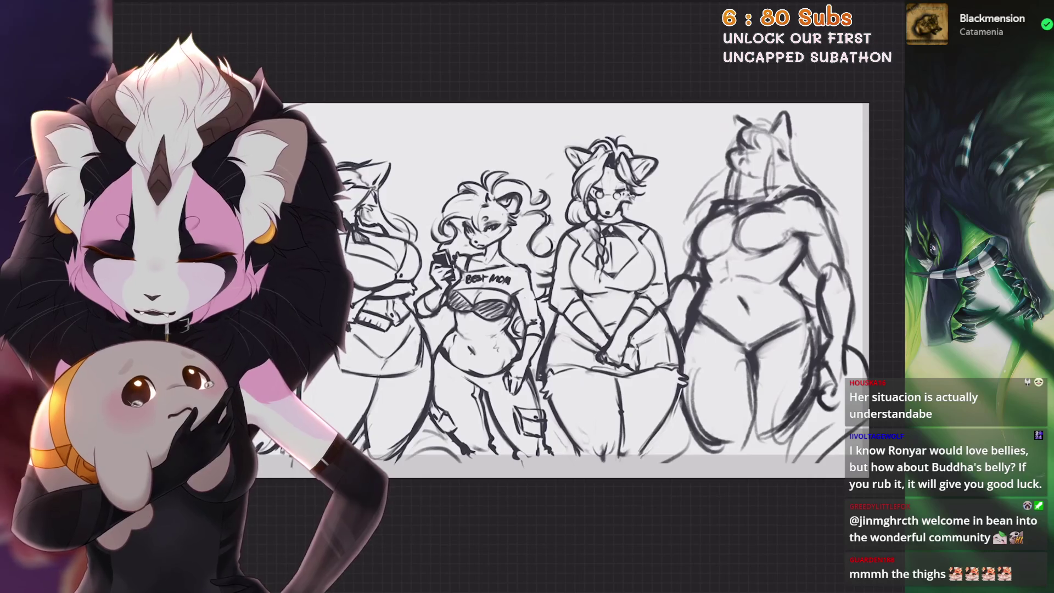
pyautogui.scroll(1, 576, 307)
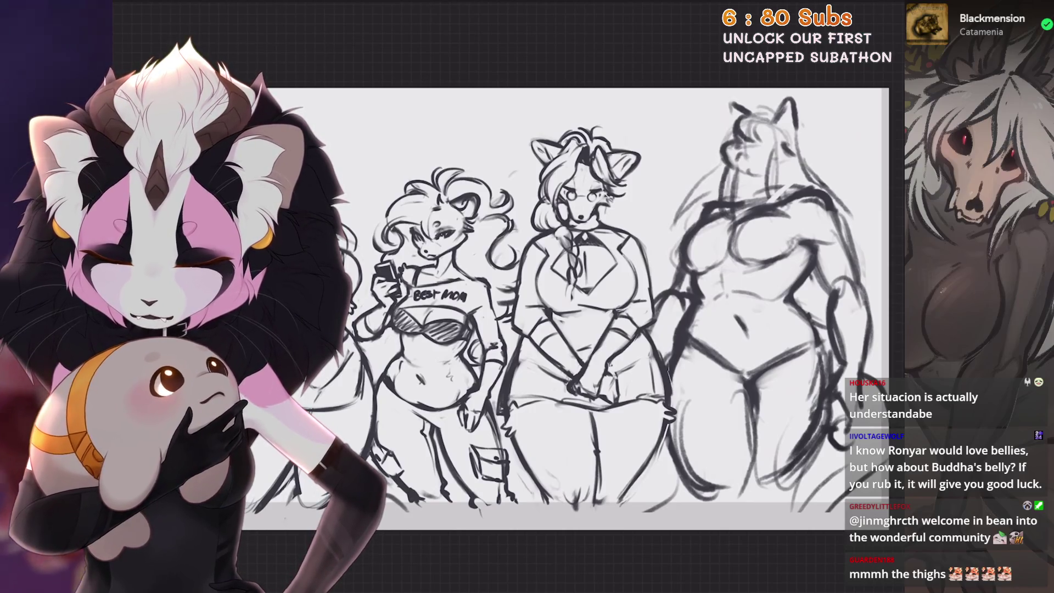
pyautogui.scroll(5, 757, 275)
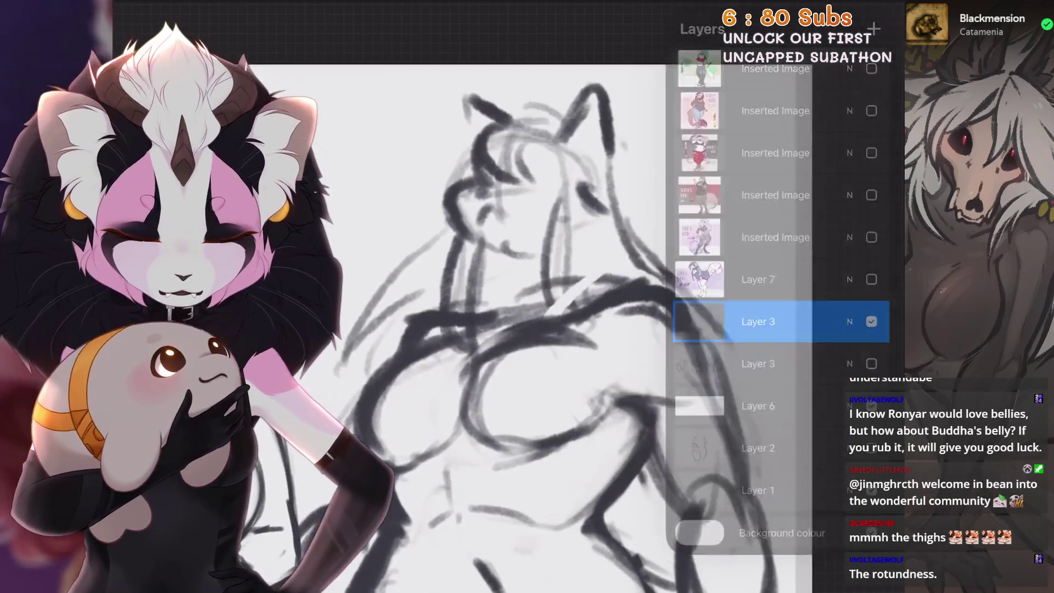
pyautogui.scroll(5, 548, 275)
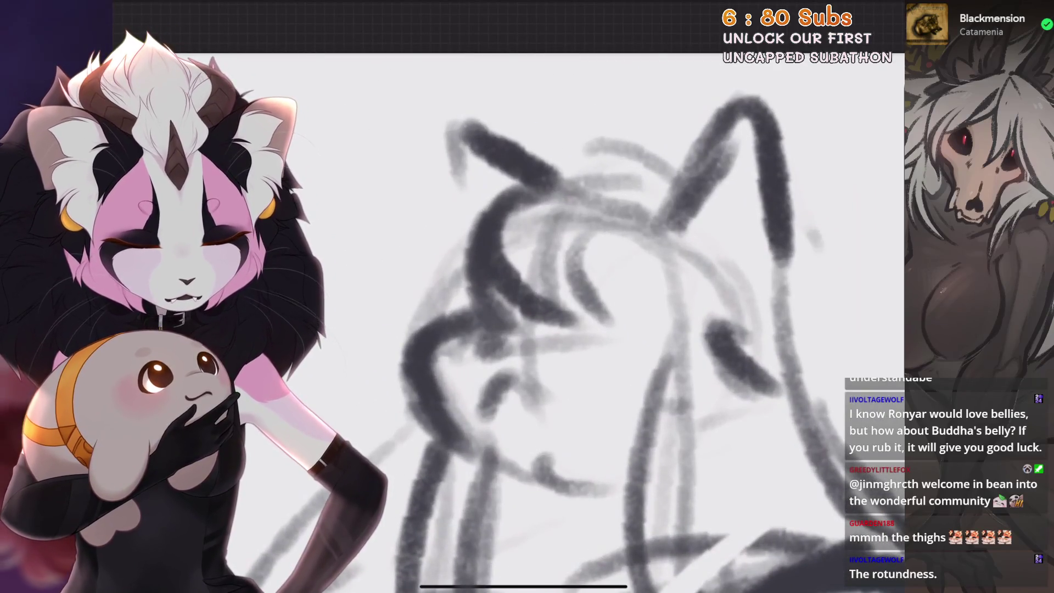
# Erase the stray rough lines inside the fifth figure's head and around its face
pyautogui.hscroll(-2, 603, 329)
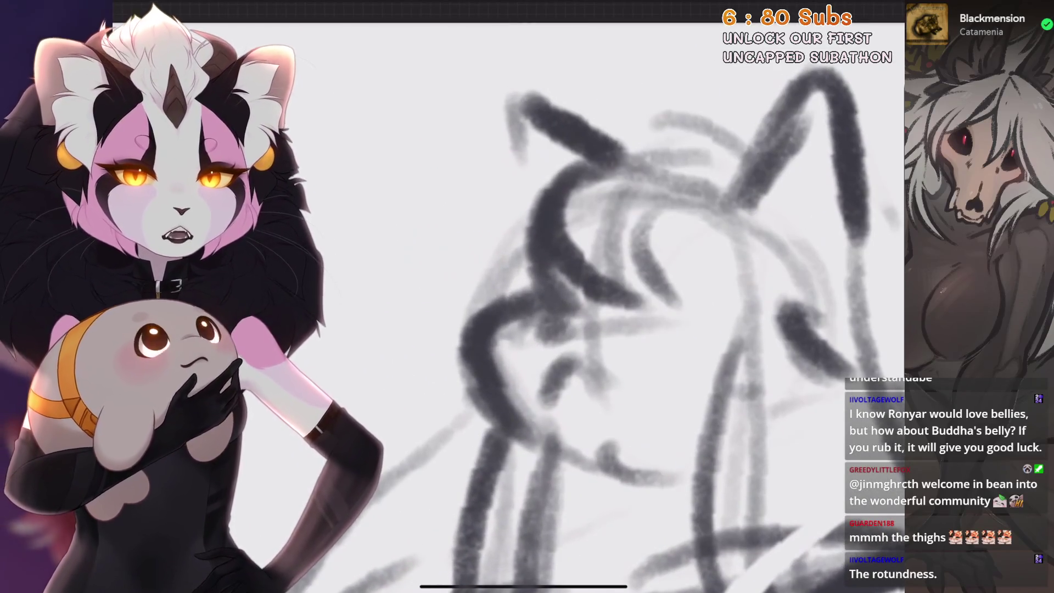
pyautogui.scroll(2, 604, 330)
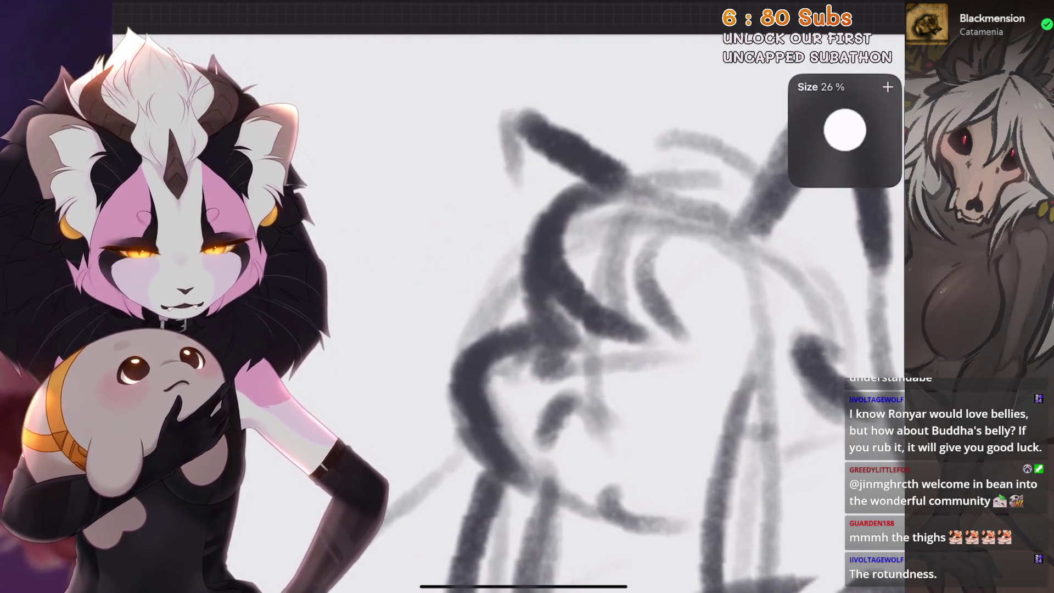
pyautogui.scroll(2, 604, 329)
pyautogui.moveTo(543, 263); pyautogui.dragTo(626, 296)
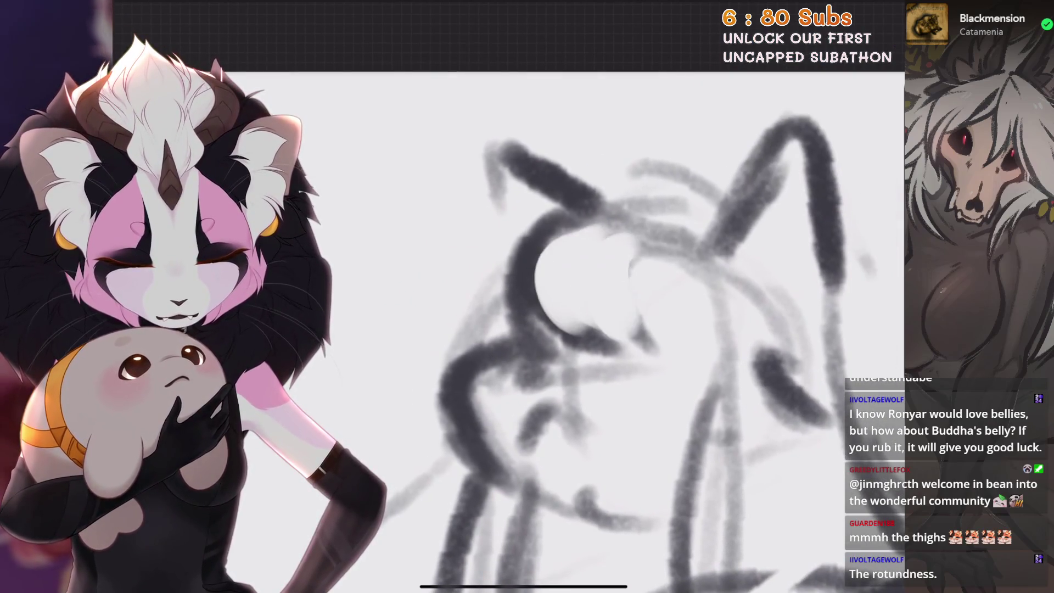
pyautogui.scroll(-3, 604, 330)
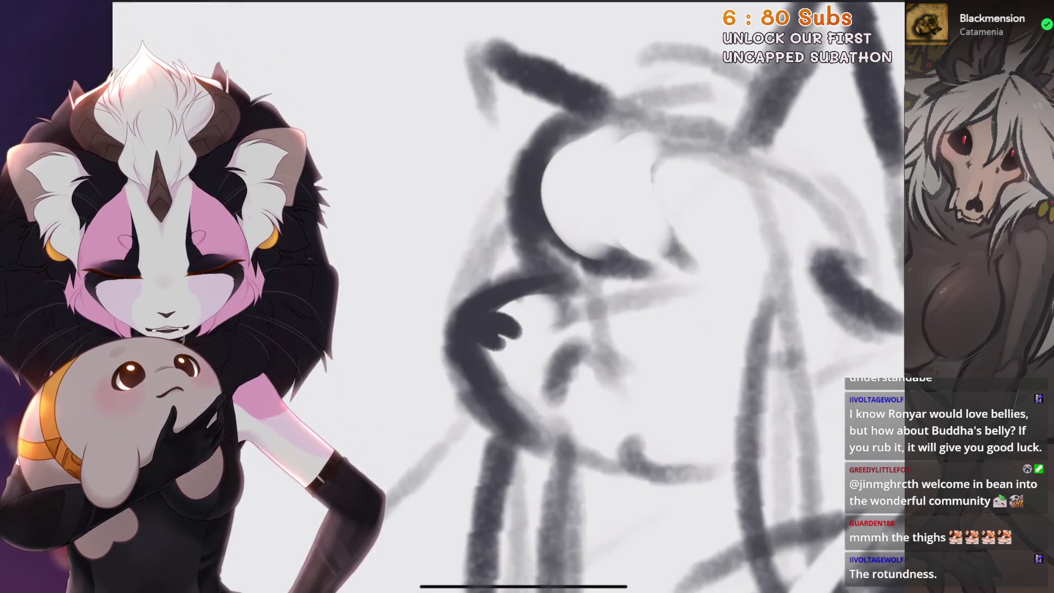
pyautogui.scroll(-2, 604, 329)
pyautogui.moveTo(548, 373)
pyautogui.mouseDown()
pyautogui.moveTo(475, 435)
pyautogui.moveTo(516, 384)
pyautogui.mouseUp()
pyautogui.scroll(-2, 604, 329)
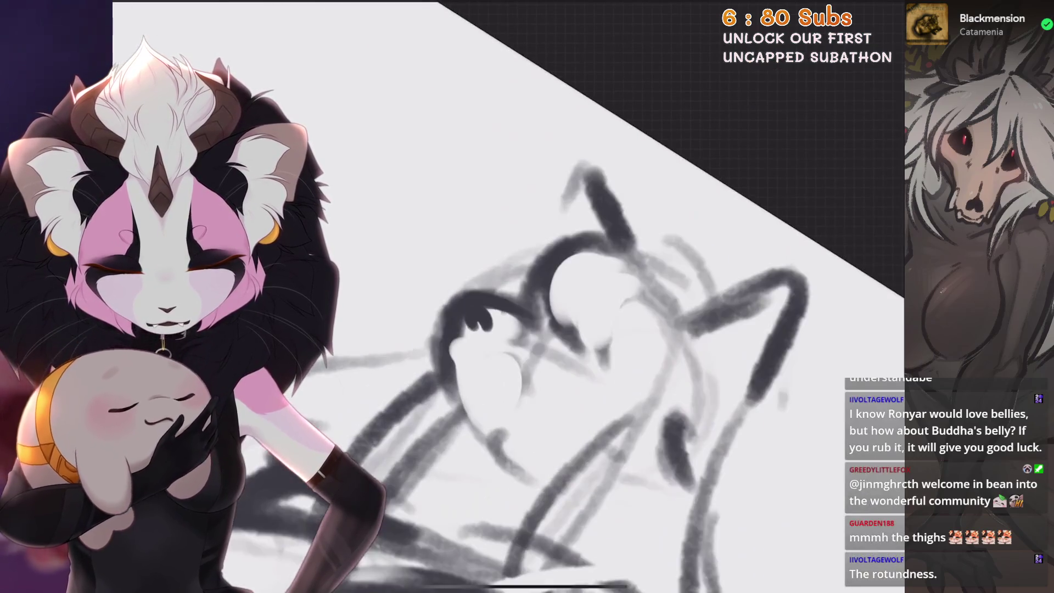
pyautogui.moveTo(483, 351); pyautogui.dragTo(510, 405)
# Draw a dark muzzle outline and a nose mark, undoing the nose attempts
pyautogui.scroll(1, 603, 329)
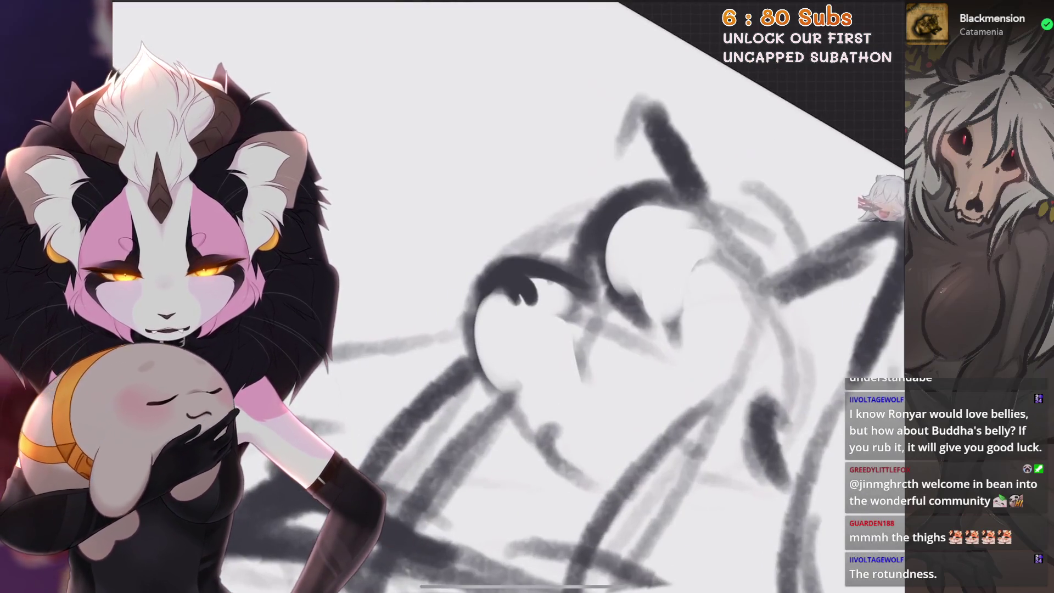
pyautogui.moveTo(470, 299); pyautogui.dragTo(532, 439)
pyautogui.scroll(2, 603, 329)
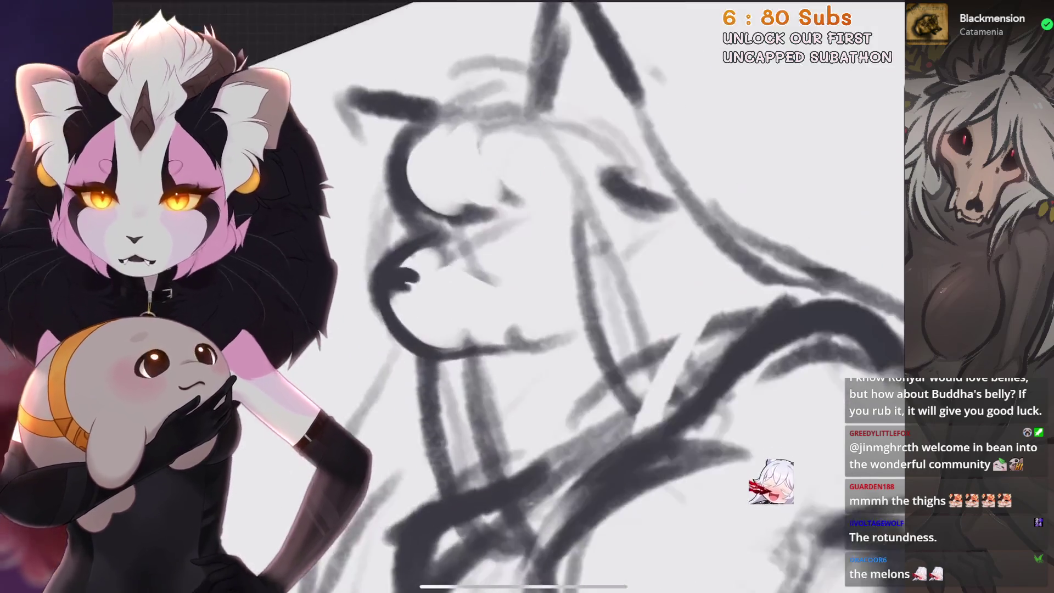
pyautogui.scroll(2, 604, 329)
pyautogui.moveTo(436, 321); pyautogui.dragTo(465, 338)
pyautogui.hotkey('ctrl', 'z')
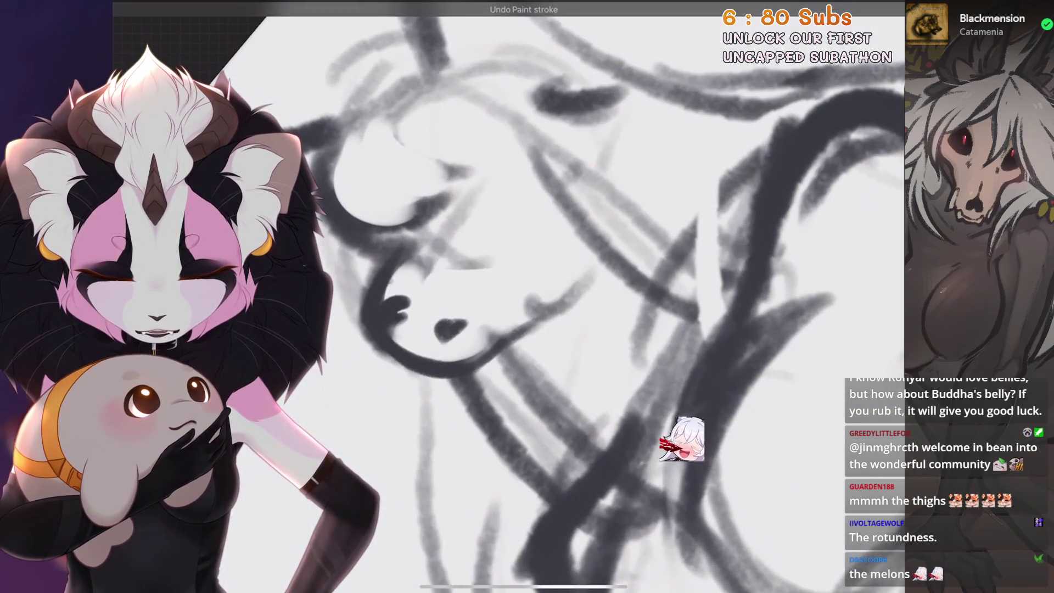
pyautogui.scroll(-3, 510, 296)
pyautogui.scroll(3, 510, 297)
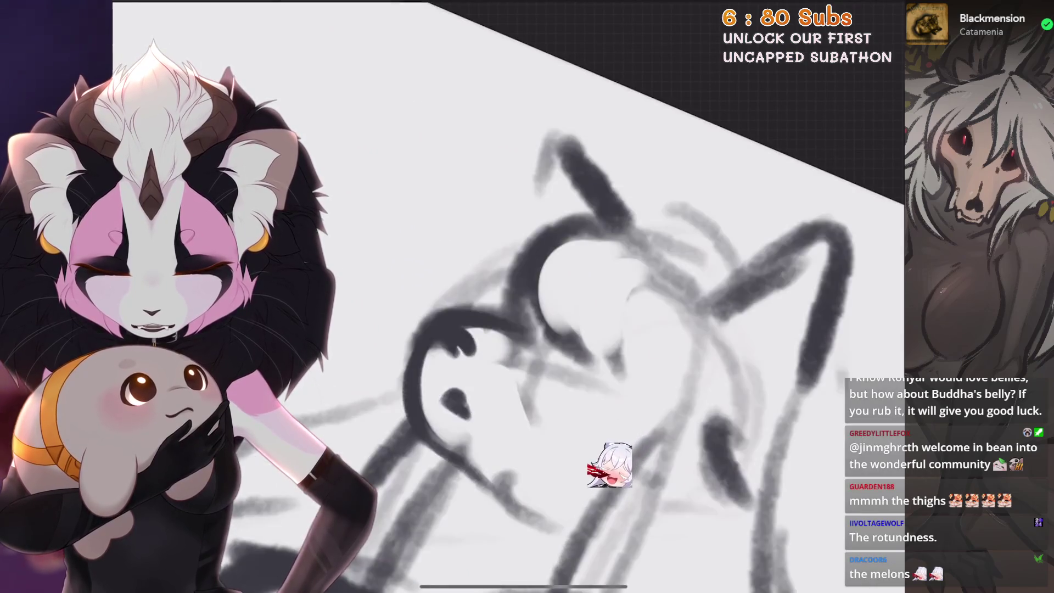
pyautogui.hotkey('ctrl', 'z')
# Strengthen the muzzle outline with a darker stroke
pyautogui.scroll(3, 526, 296)
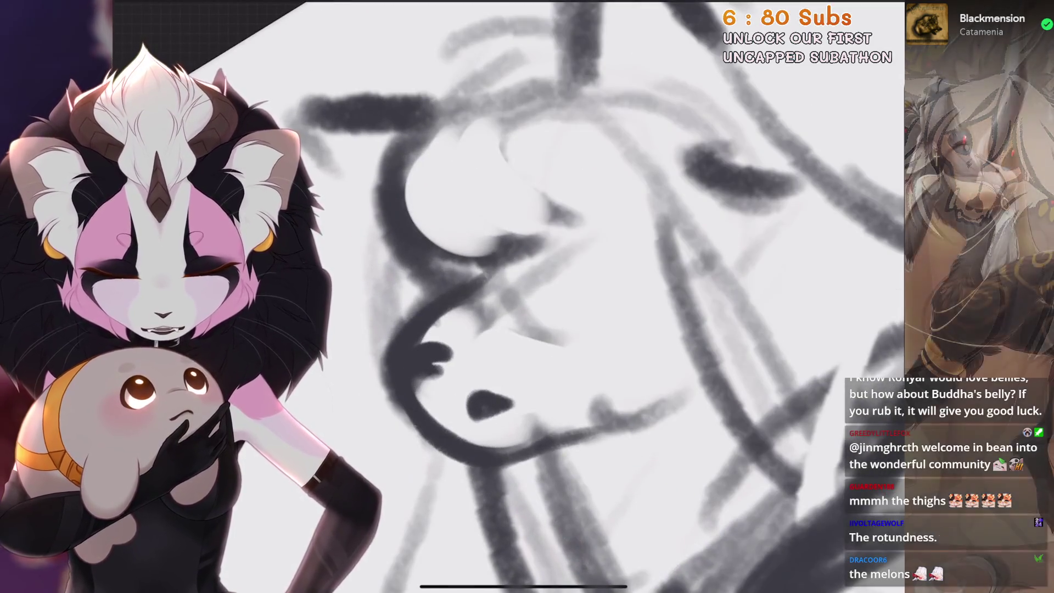
pyautogui.scroll(2, 527, 296)
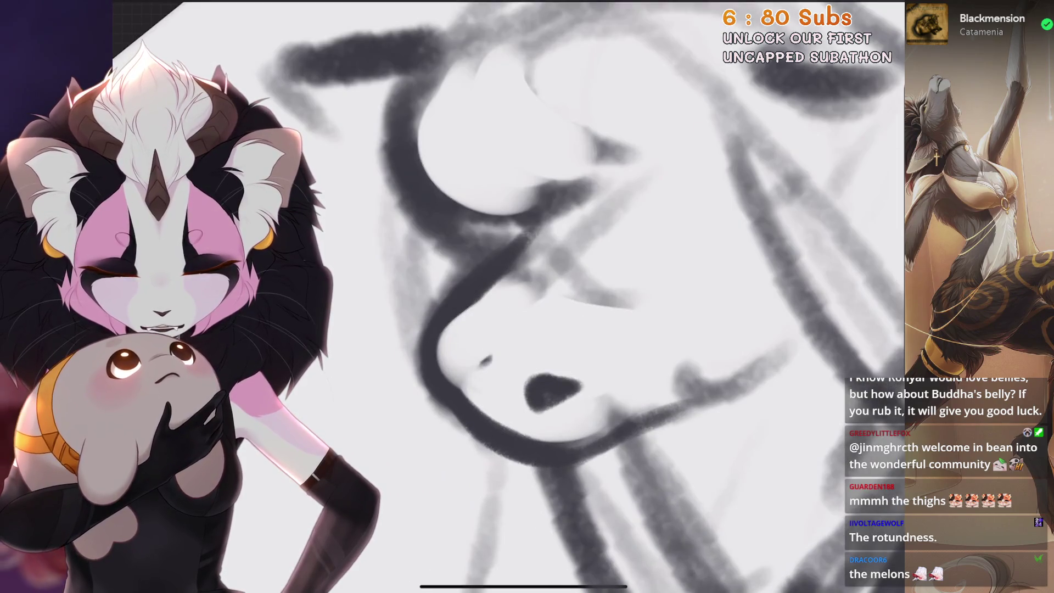
pyautogui.scroll(3, 526, 296)
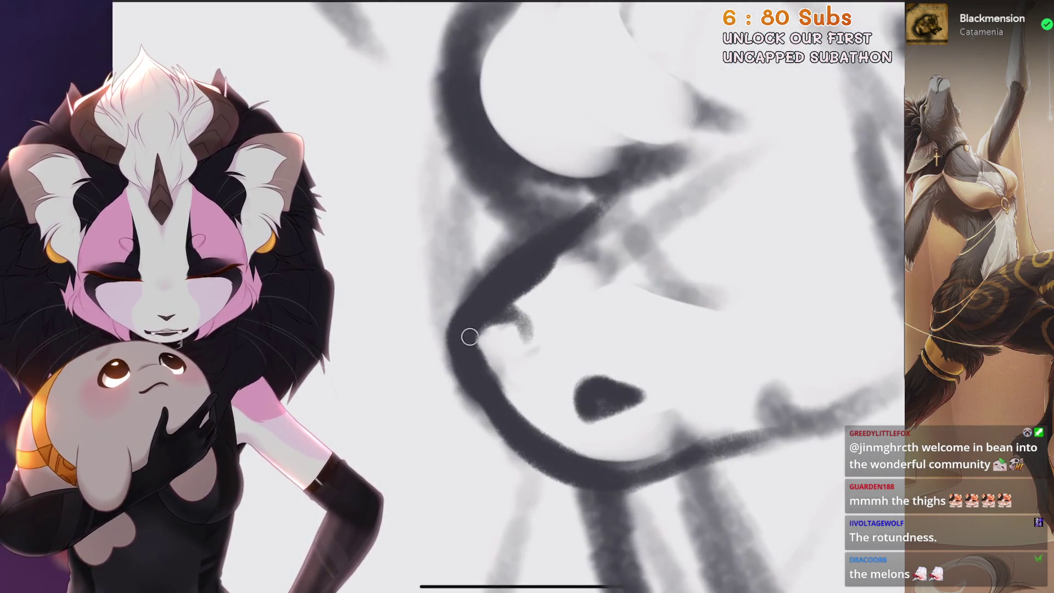
pyautogui.moveTo(470, 337); pyautogui.dragTo(513, 364)
pyautogui.scroll(-5, 527, 296)
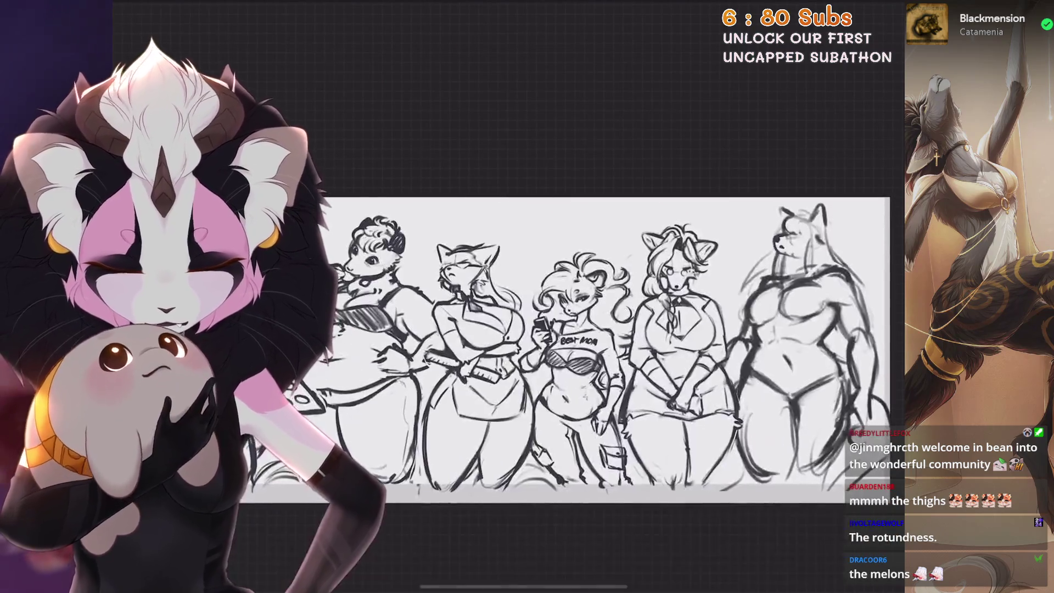
pyautogui.scroll(5, 796, 247)
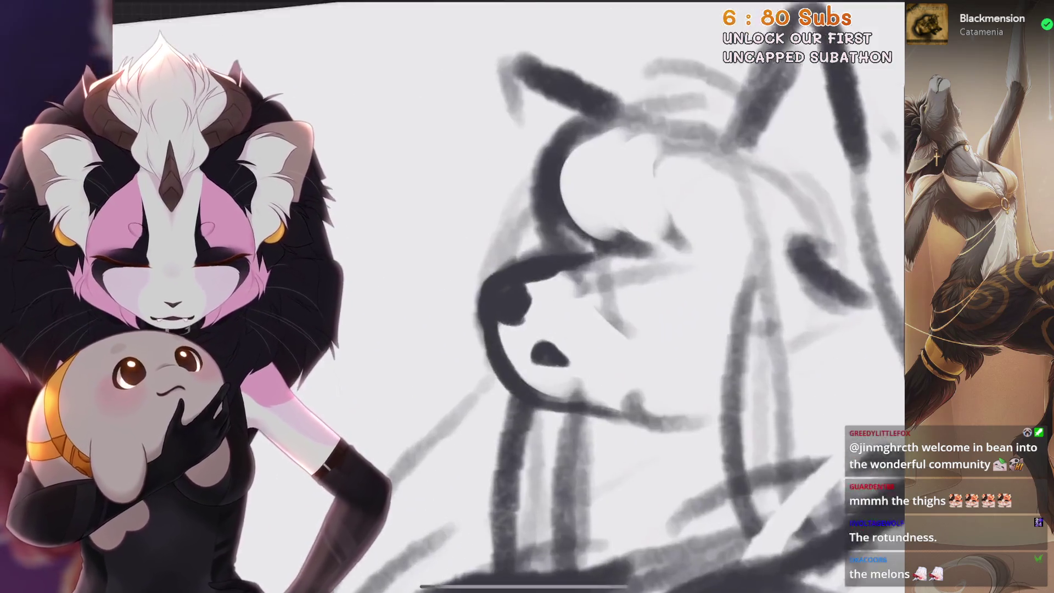
pyautogui.scroll(-3, 707, 198)
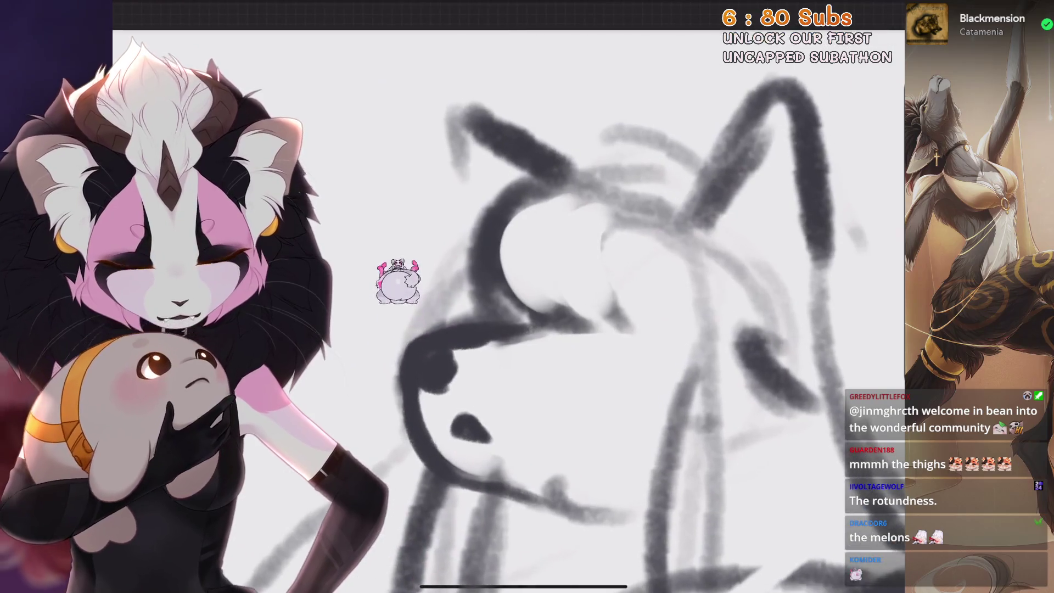
# Add curved hair strands sweeping across the head, taking back the latest stroke
pyautogui.moveTo(507, 187); pyautogui.dragTo(472, 310)
pyautogui.moveTo(582, 203); pyautogui.dragTo(529, 329)
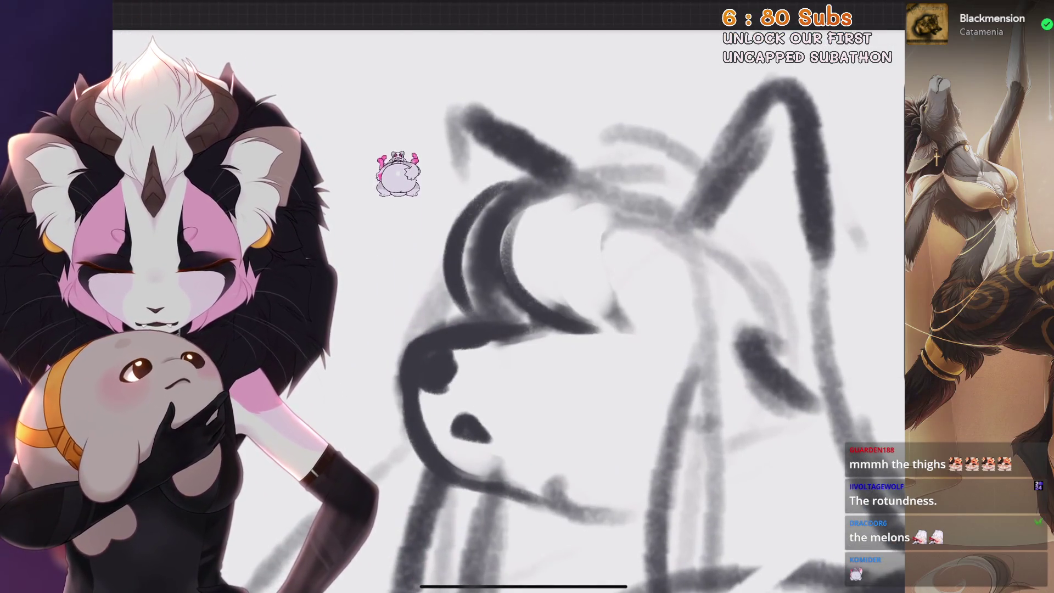
pyautogui.scroll(-2, 526, 297)
pyautogui.moveTo(554, 258); pyautogui.dragTo(570, 417)
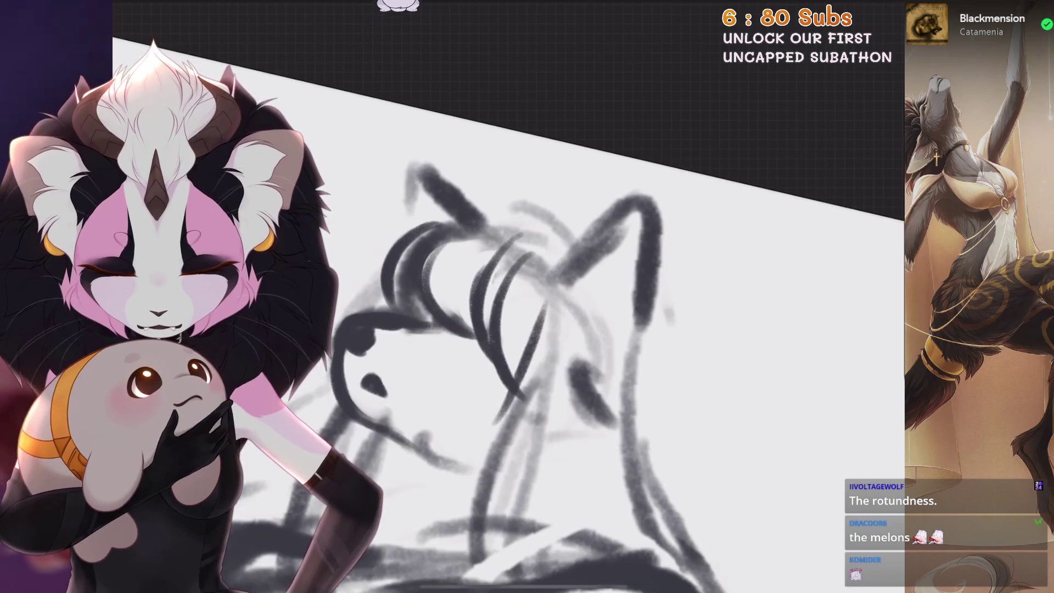
pyautogui.hotkey('ctrl', 'z')
pyautogui.moveTo(548, 209); pyautogui.dragTo(515, 356)
pyautogui.scroll(2, 527, 296)
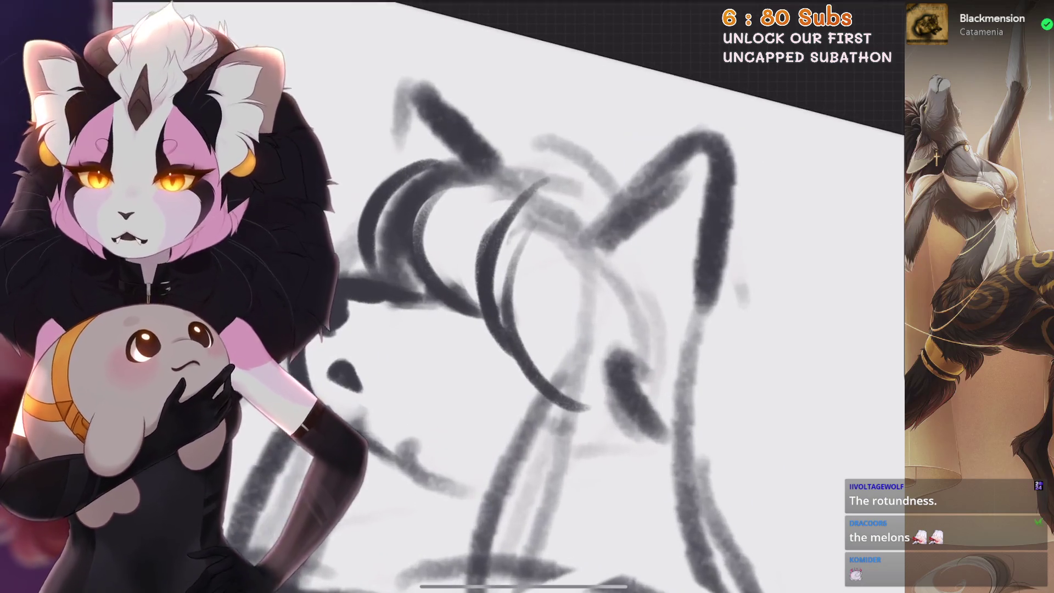
pyautogui.hotkey('ctrl', 'z')
pyautogui.hotkey('ctrl', 'z')
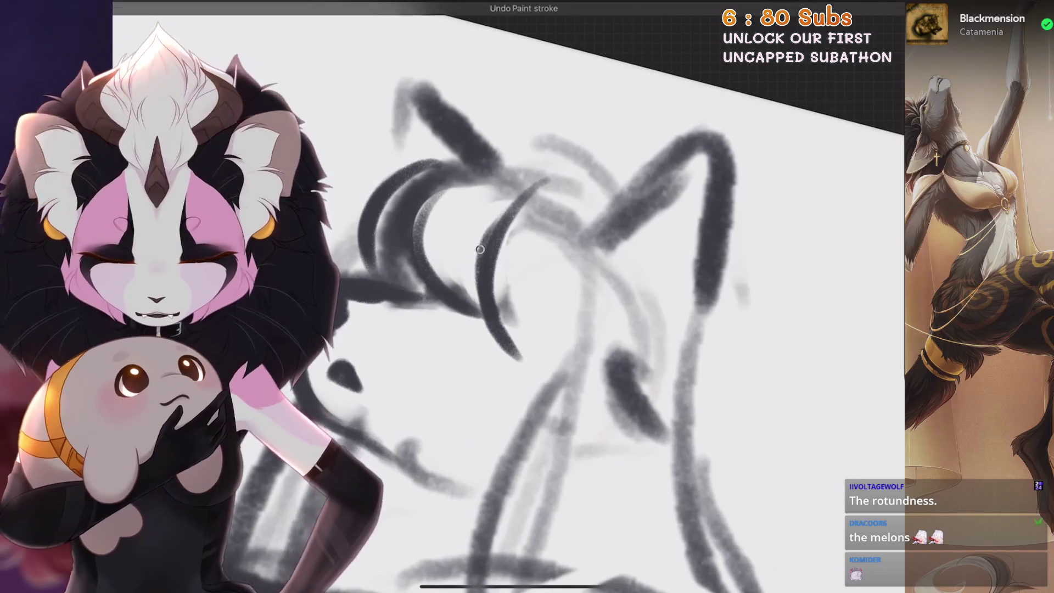